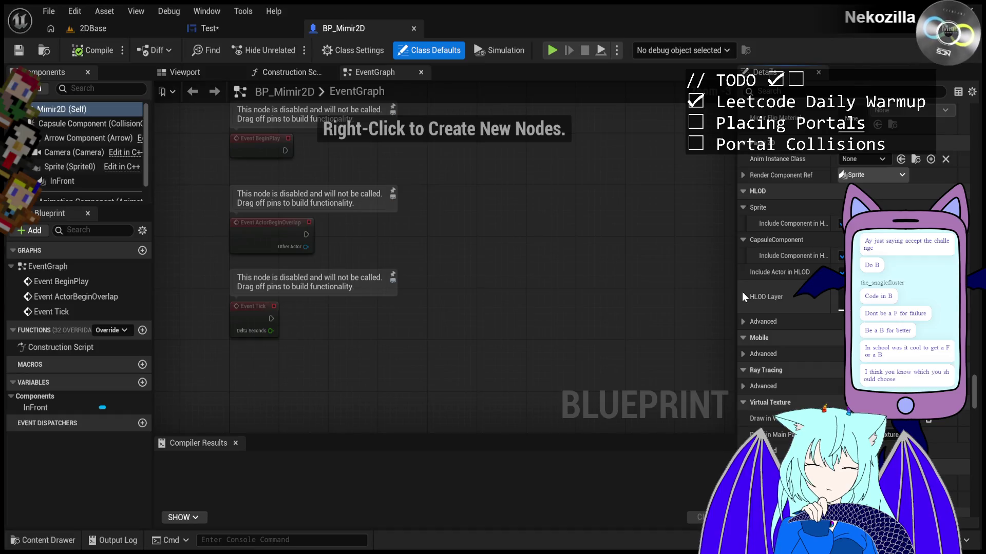
scroll(741, 292, "down", 10)
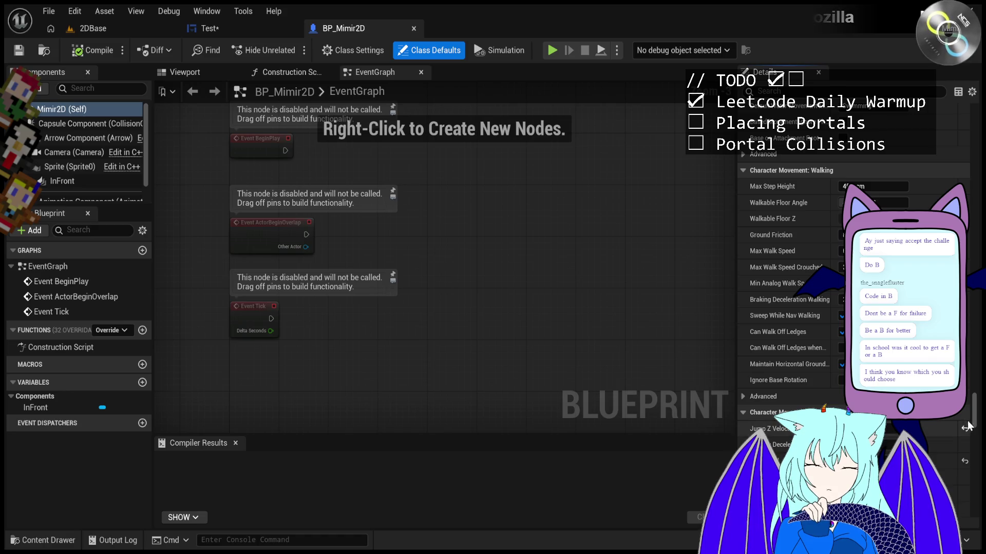
Filter BP_Mimir2D's defaults by 'FLIP' to find Mimir Flip Material Base (MAT_MimirFlip), then clear it
scroll(967, 428, "up", 15)
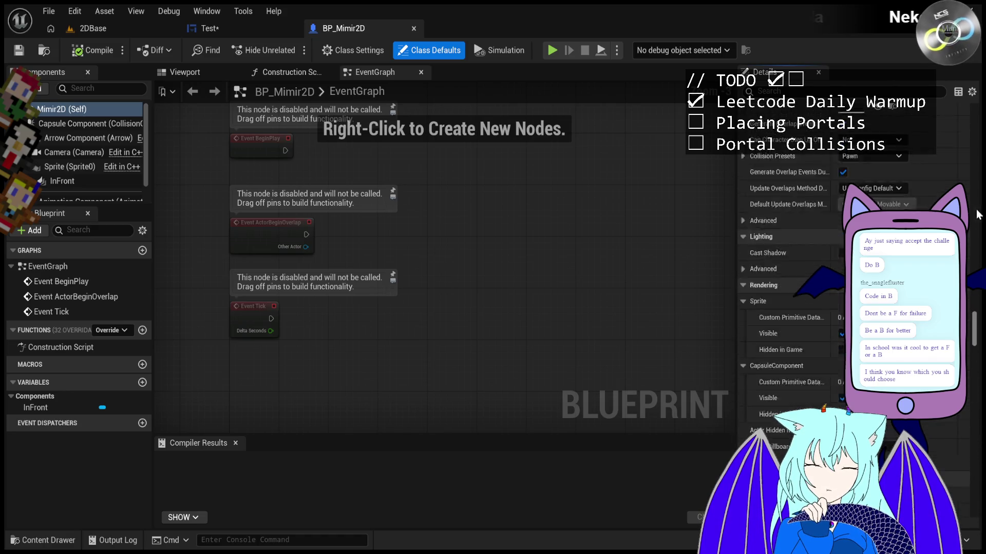
scroll(978, 237, "up", 5)
left_click(822, 91)
type("Fl")
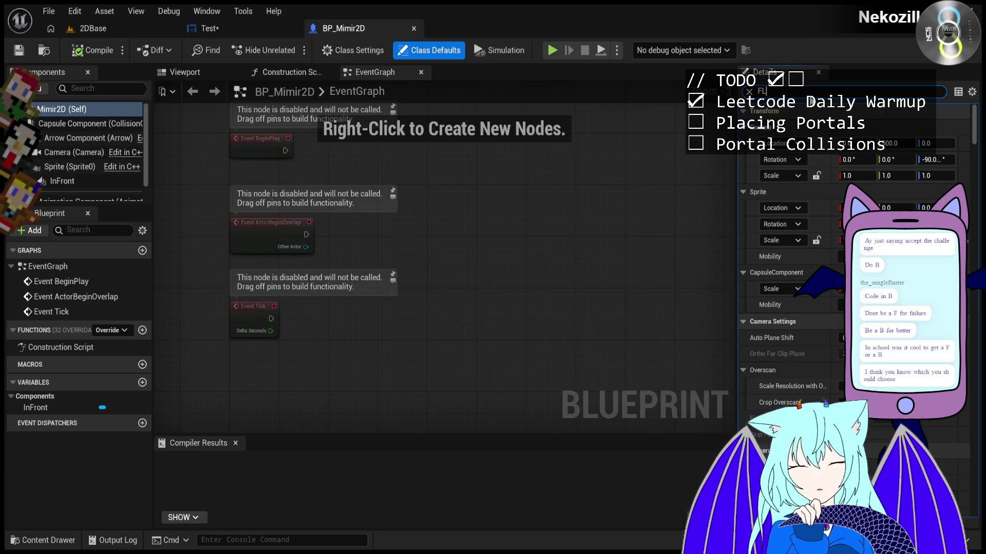
type("IP")
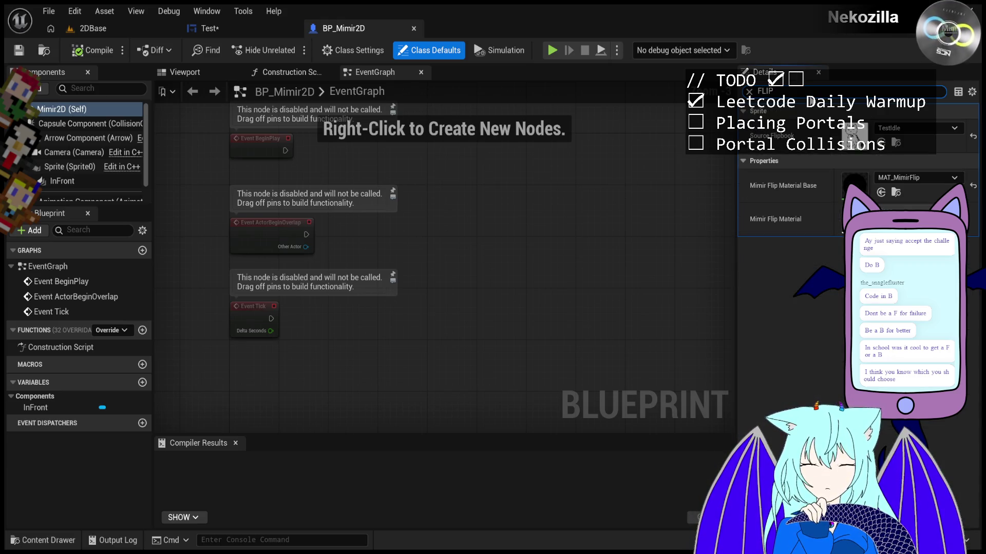
key("BackSpace")
key("BackSpace")
key("BackSpace")
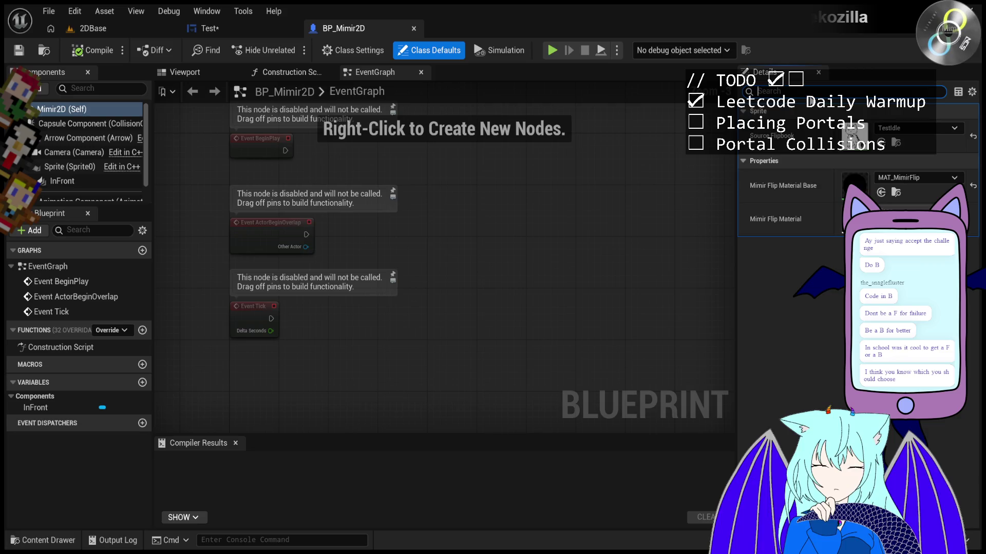
Collapse the Transform, Camera Settings, Camera Options, Sprite, Materials, Actor/Component Tick, Camera and Post Process groups
left_click(743, 111)
left_click(742, 129)
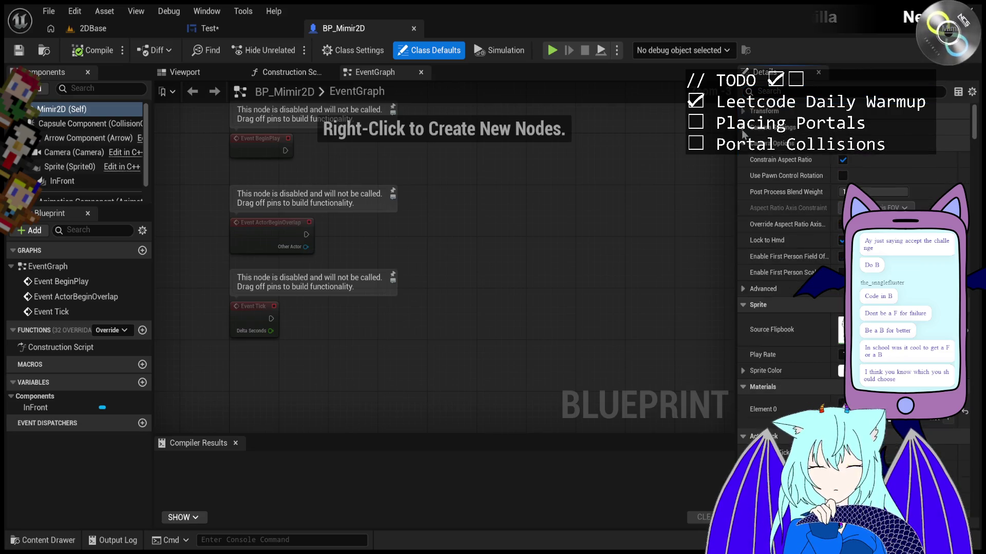
left_click(743, 144)
left_click(743, 160)
left_click(743, 175)
left_click(743, 192)
left_click(743, 208)
left_click(743, 224)
left_click(743, 240)
Collapse the Physics, Collision, Lighting, Rendering, Tags, Replication, Component Replication and Activation groups
left_click(743, 256)
left_click(743, 272)
left_click(743, 288)
left_click(743, 305)
left_click(743, 321)
left_click(743, 337)
left_click(742, 353)
left_click(742, 369)
Collapse the Camera, AnimationComponent, Cooking, Navigation, Paper ZD, HLOD and Virtual Texture groups
scroll(741, 381, "down", 3)
left_click(738, 310)
left_click(742, 323)
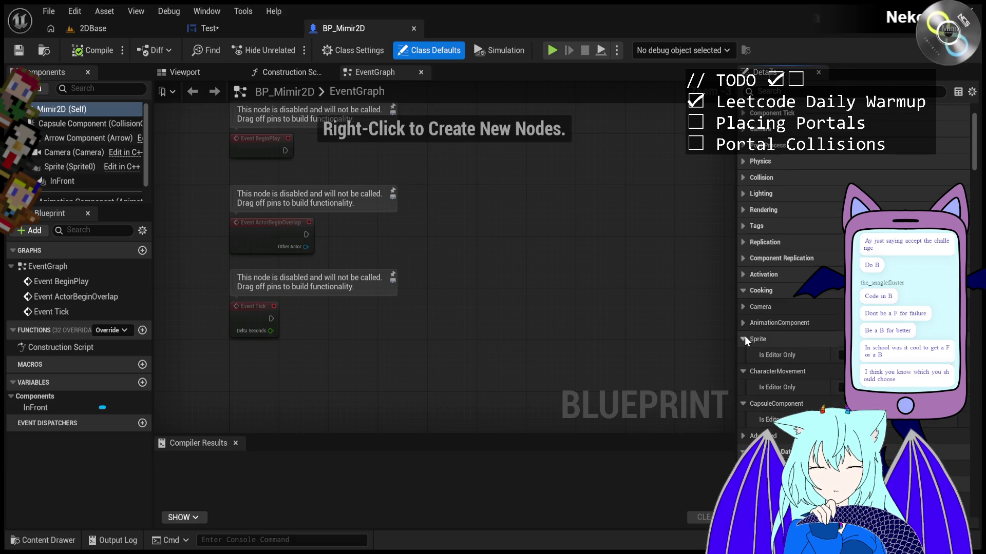
left_click(739, 291)
left_click(743, 339)
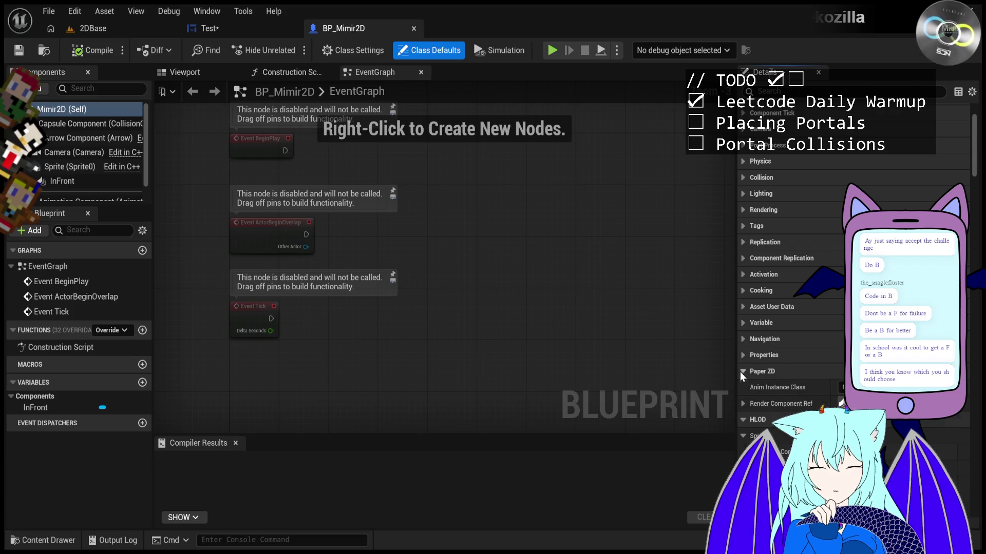
left_click(740, 371)
left_click(741, 387)
scroll(741, 396, "down", 1)
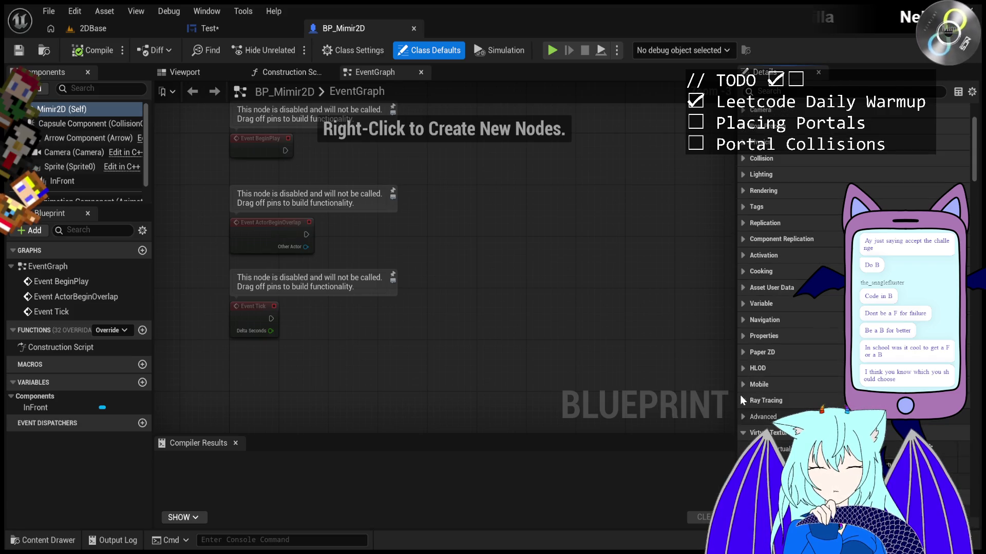
left_click(743, 413)
scroll(743, 413, "down", 2)
Collapse Character and the movement subgroups: general, jumping/falling, gravity, networking, swimming and rotation
left_click(744, 319)
left_click(746, 334)
left_click(746, 362)
left_click(743, 382)
left_click(745, 398)
left_click(745, 415)
scroll(765, 380, "down", 2)
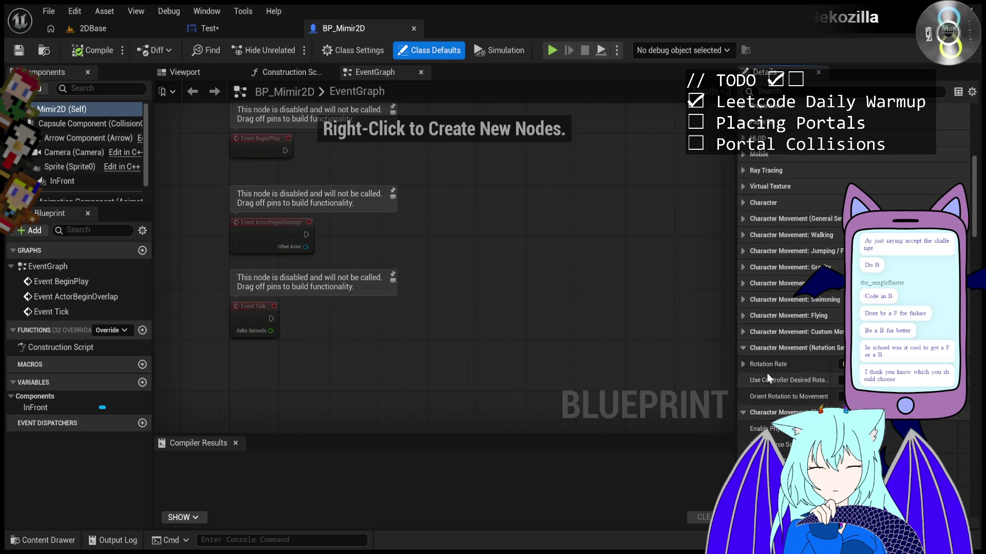
left_click(772, 346)
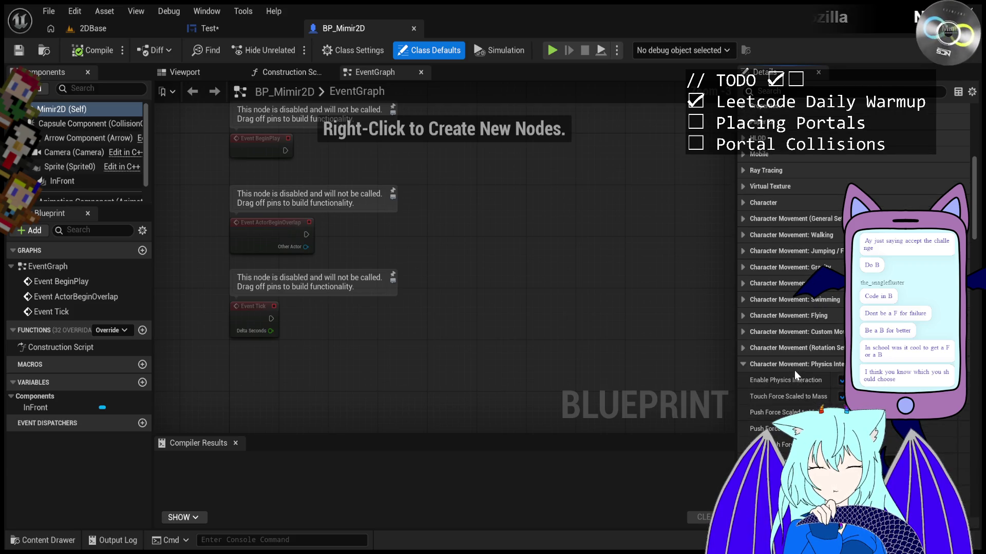
scroll(785, 368, "down", 1)
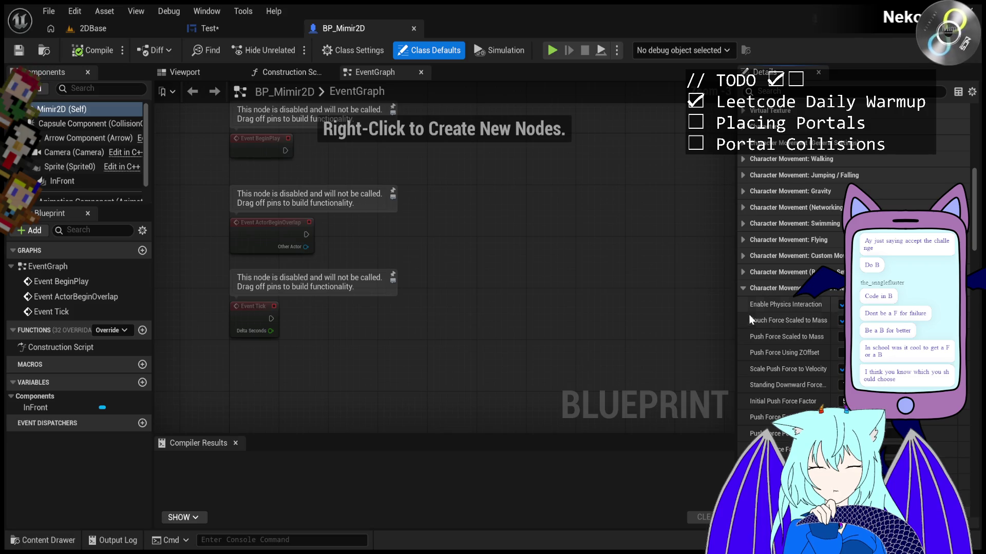
Collapse the physics interaction, Nav Mesh Movement and Nav Movement settings
left_click(767, 288)
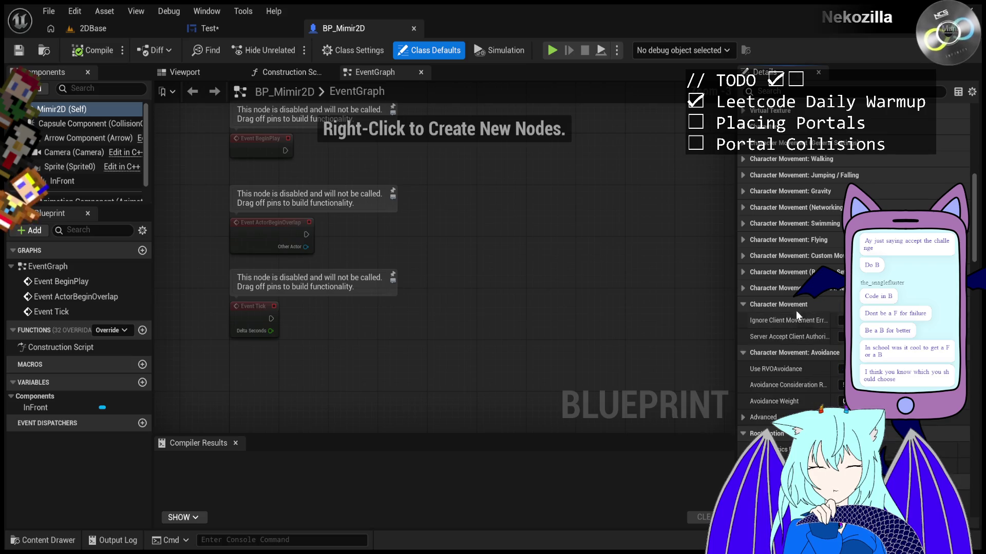
left_click(780, 288)
left_click(791, 288)
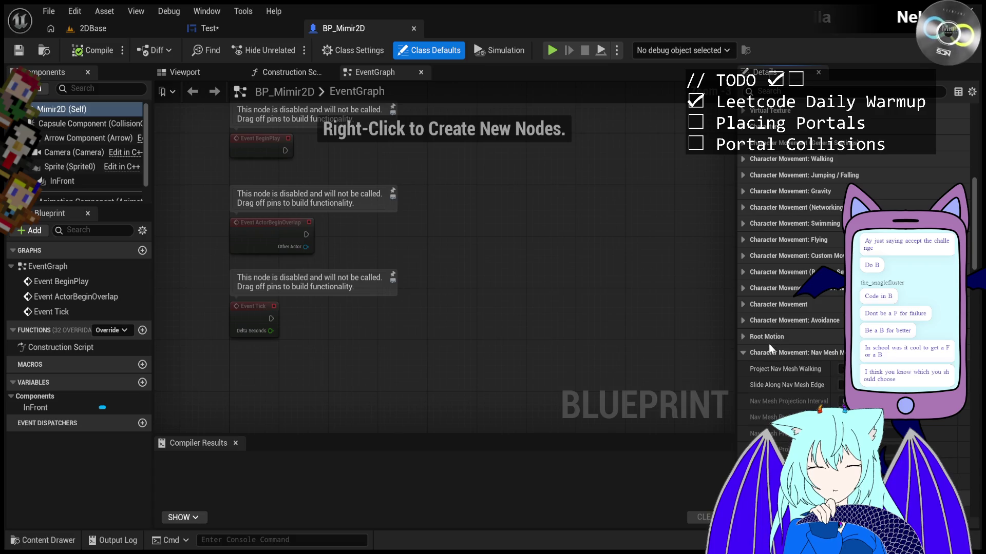
left_click(770, 351)
left_click(770, 418)
scroll(769, 328, "down", 5)
Collapse the Actor, Input, Events, Material Parameters, LOD and Level Instance groups
left_click(774, 332)
left_click(775, 348)
left_click(779, 364)
left_click(781, 380)
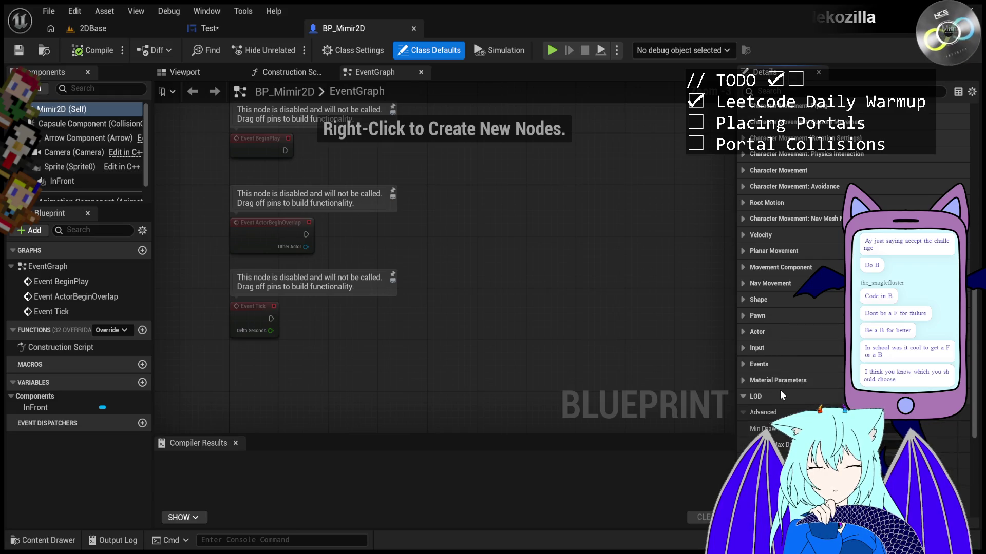
left_click(780, 394)
scroll(776, 360, "down", 3)
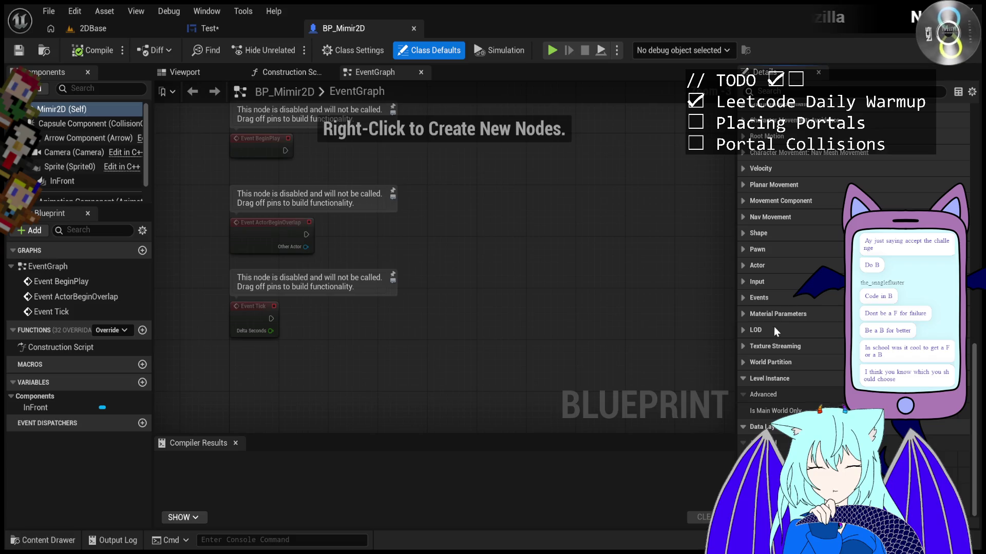
left_click(768, 377)
scroll(770, 334, "up", 5)
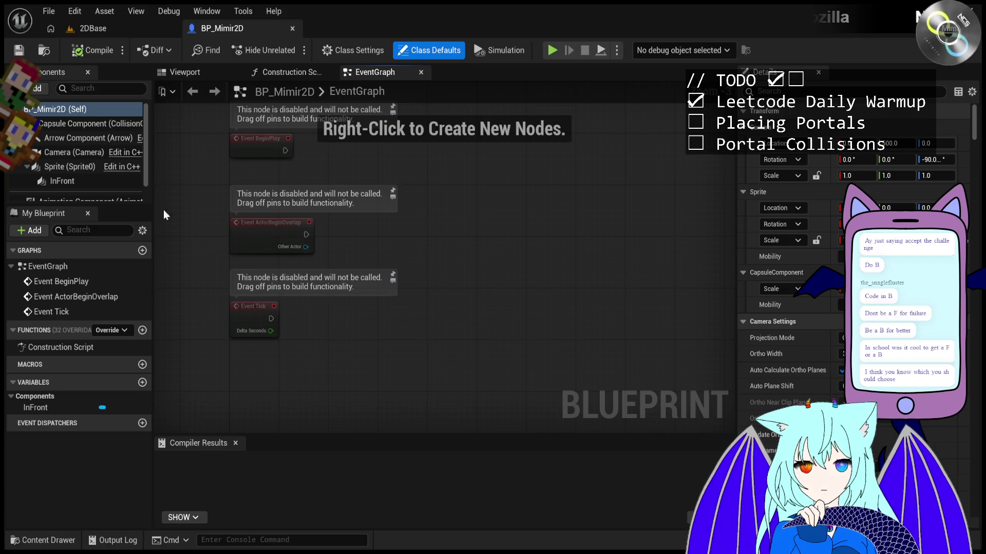
Switch the BP_Mimir2D editor view to preview the character sprite
left_click(196, 75)
Search BP_Mimir2D's class defaults for 'HUD' and change the HUD class setting
left_click(354, 74)
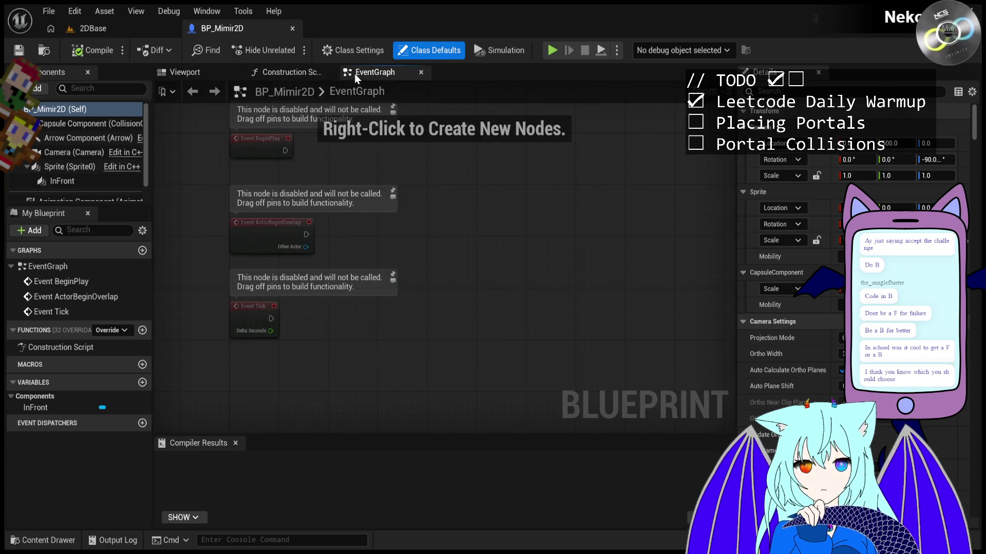
left_click(194, 75)
left_click(876, 92)
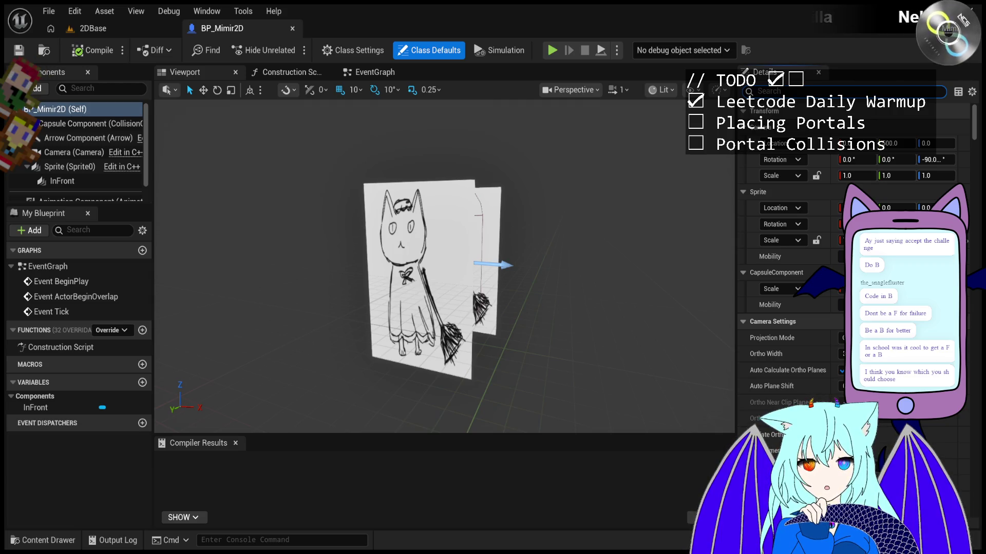
type("HUD")
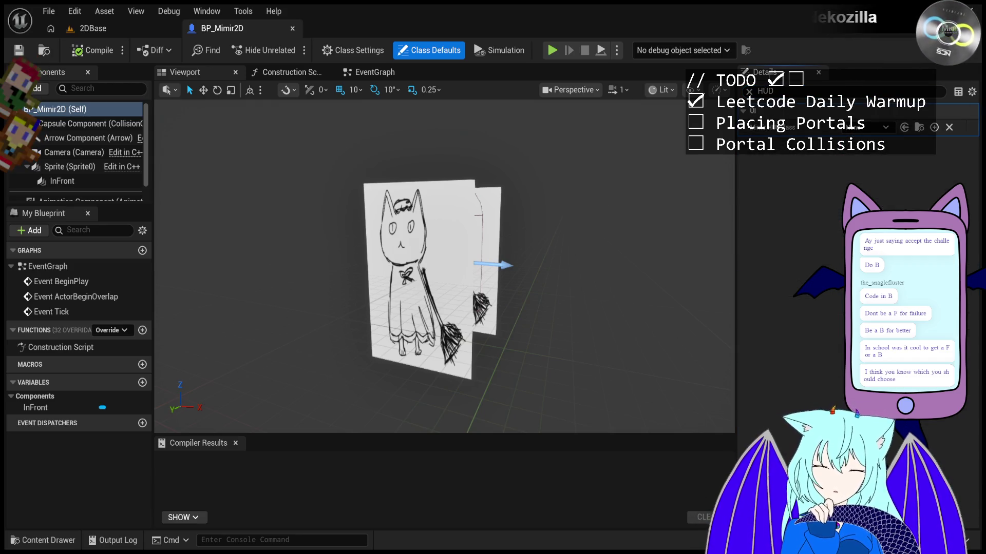
left_click(765, 91)
Compile the BP_Mimir2D Blueprint and return to the 2DBase level
left_click(567, 111)
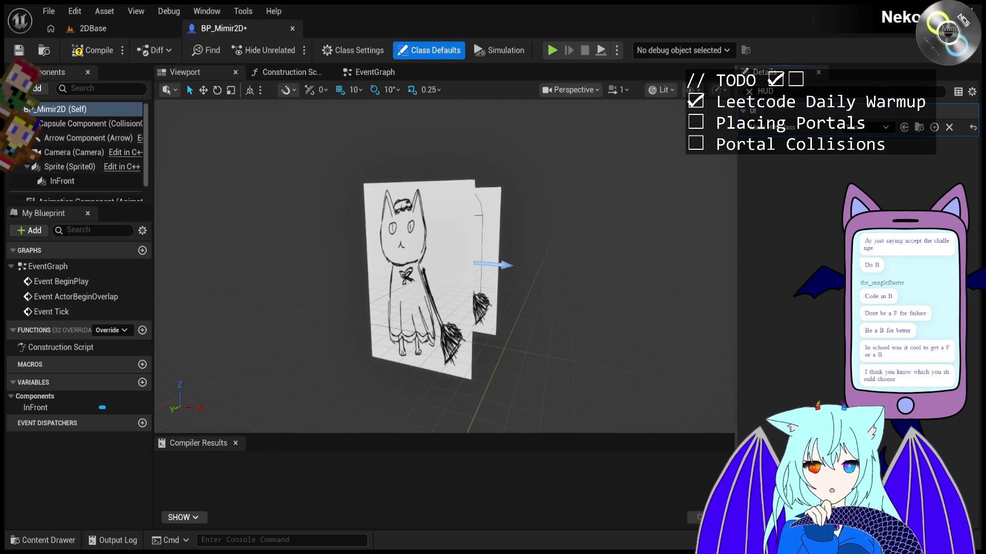
left_click(93, 50)
left_click(93, 28)
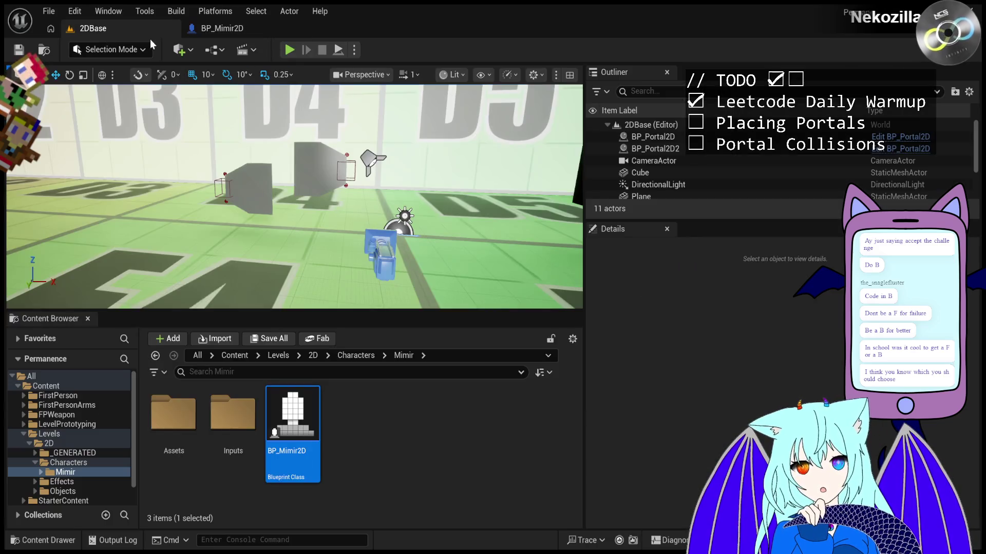
Play 2DBase and run Mimir left and right with jumps through the portal
left_click(289, 50)
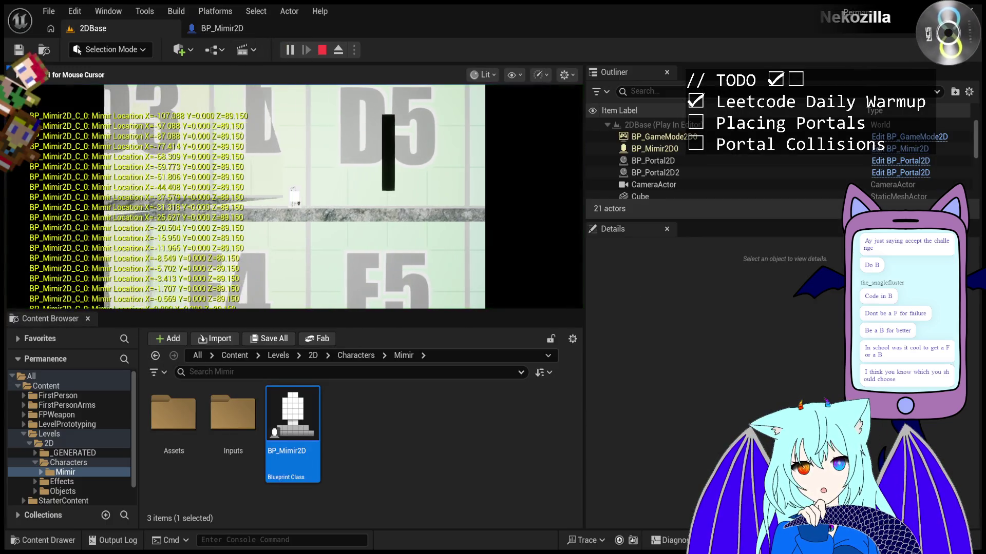
key("a")
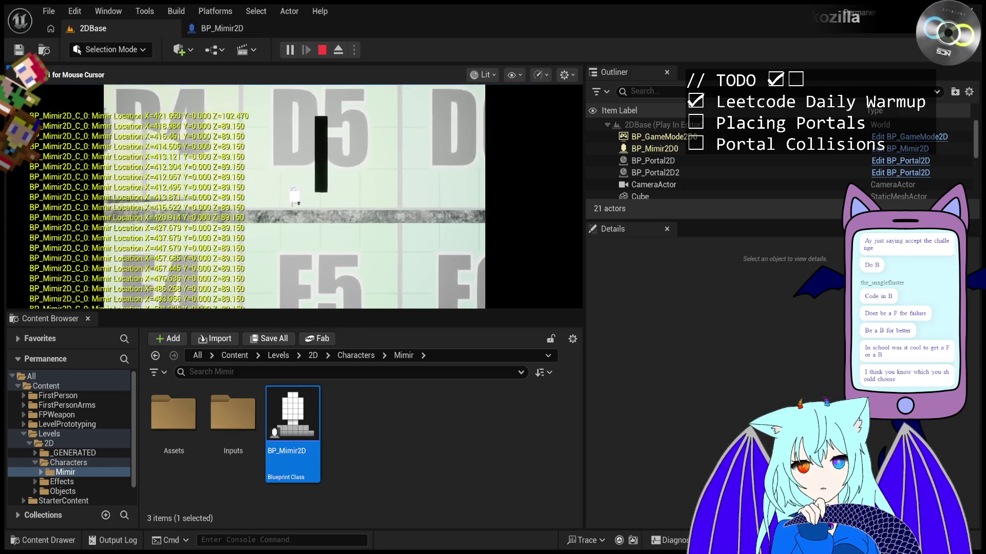
key("d")
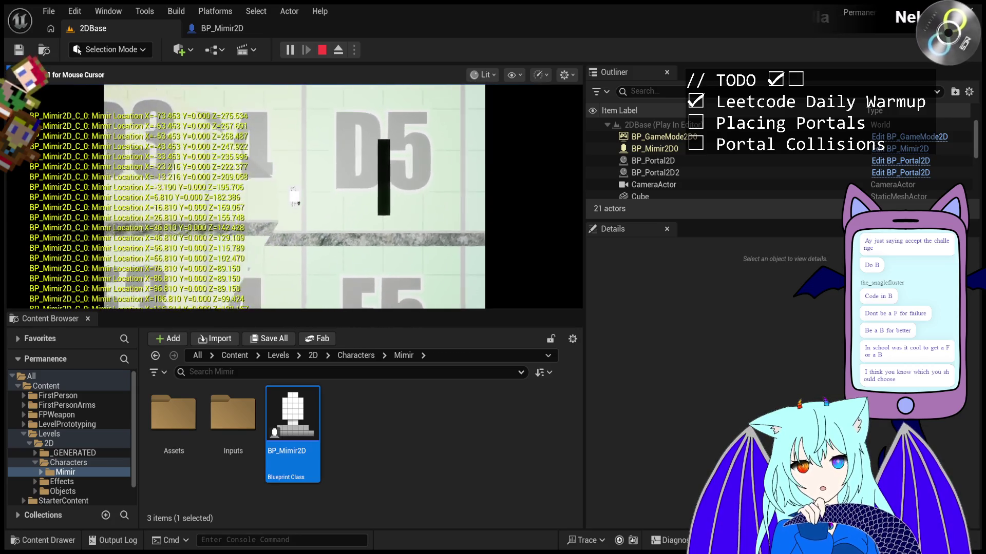
key("a")
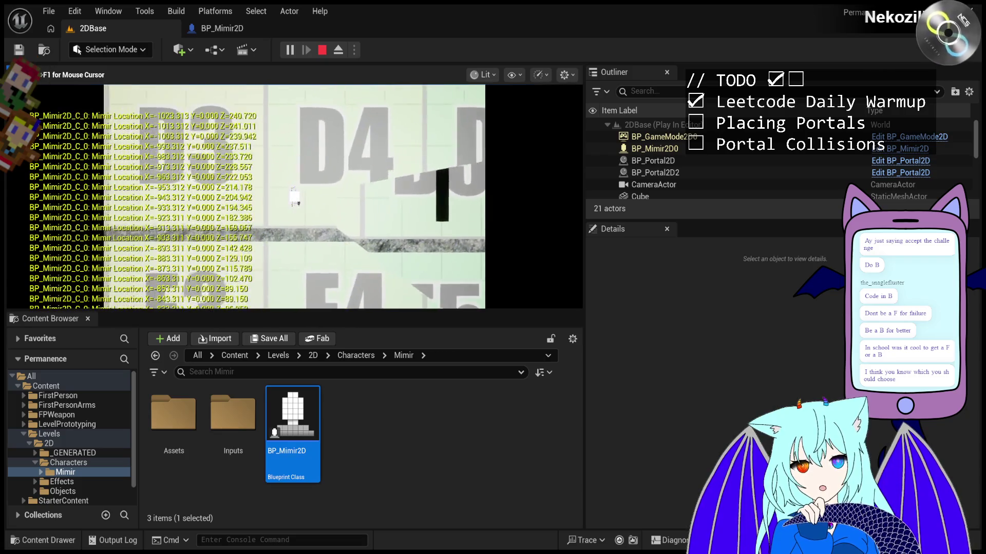
key("d")
key("space")
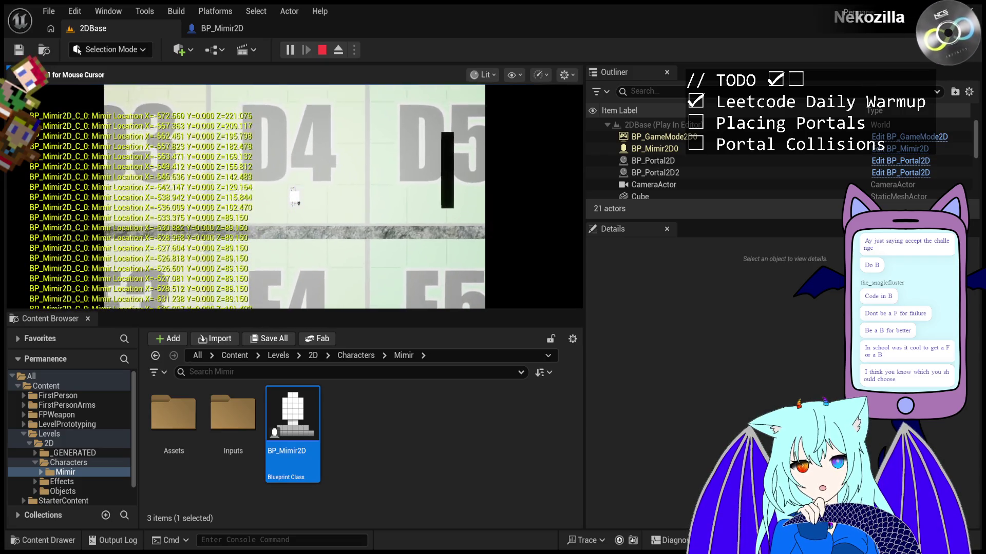
key("space")
key("a")
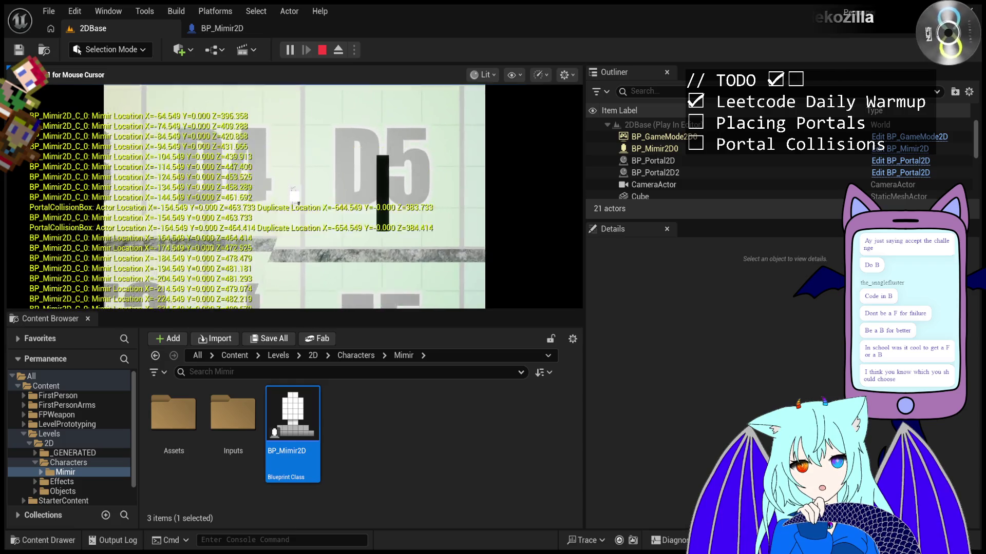
key("space")
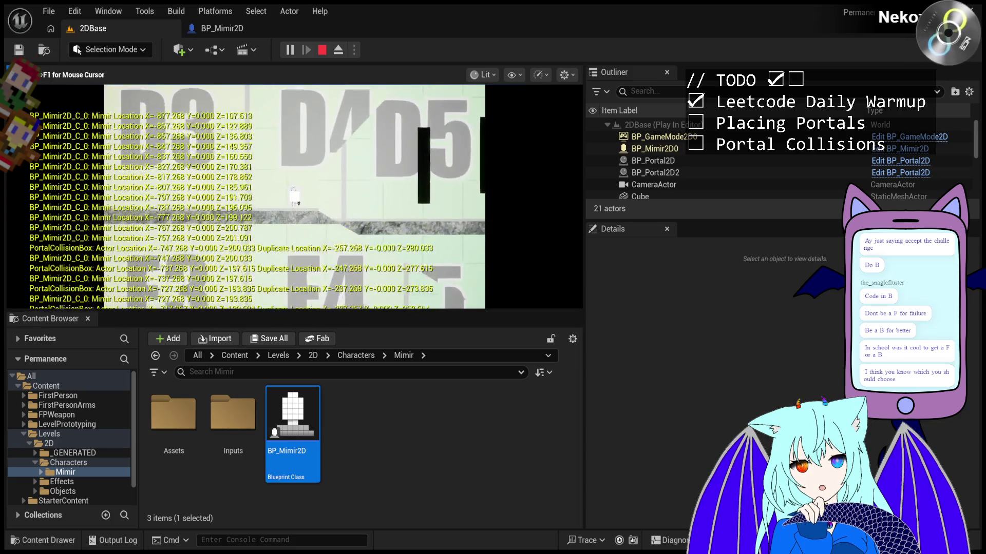
key("space")
key("space")
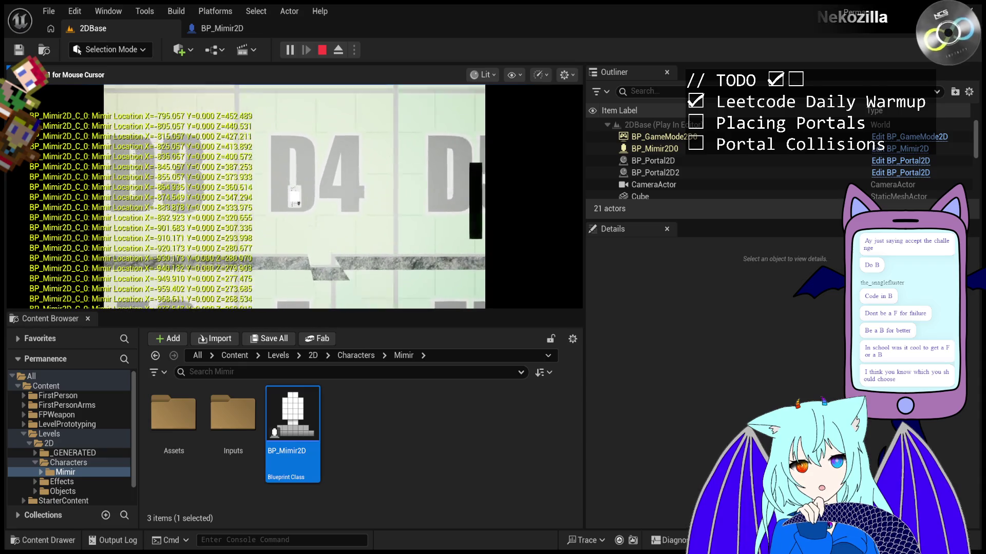
key("space")
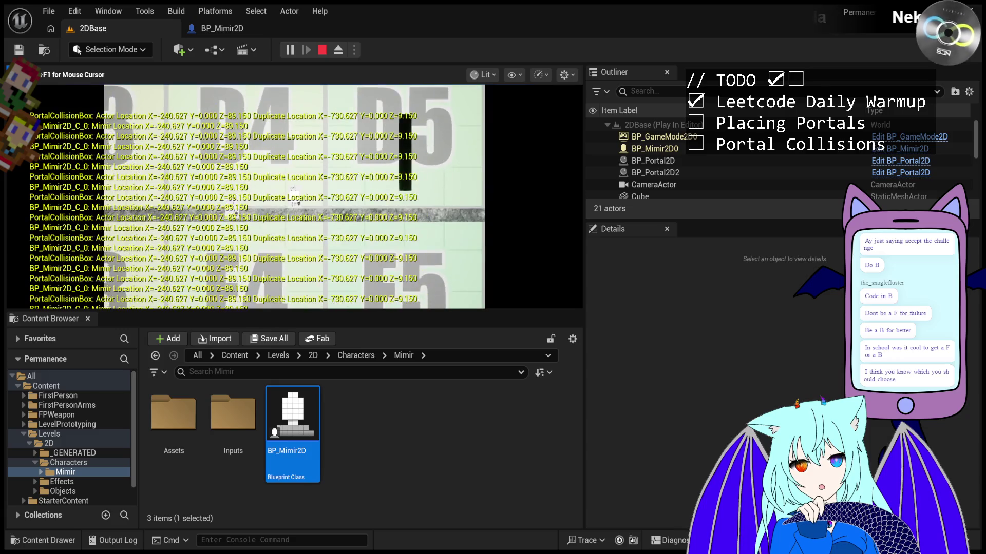
Keep running Mimir back and forth across the level with repeated jumps
key("d")
key("space")
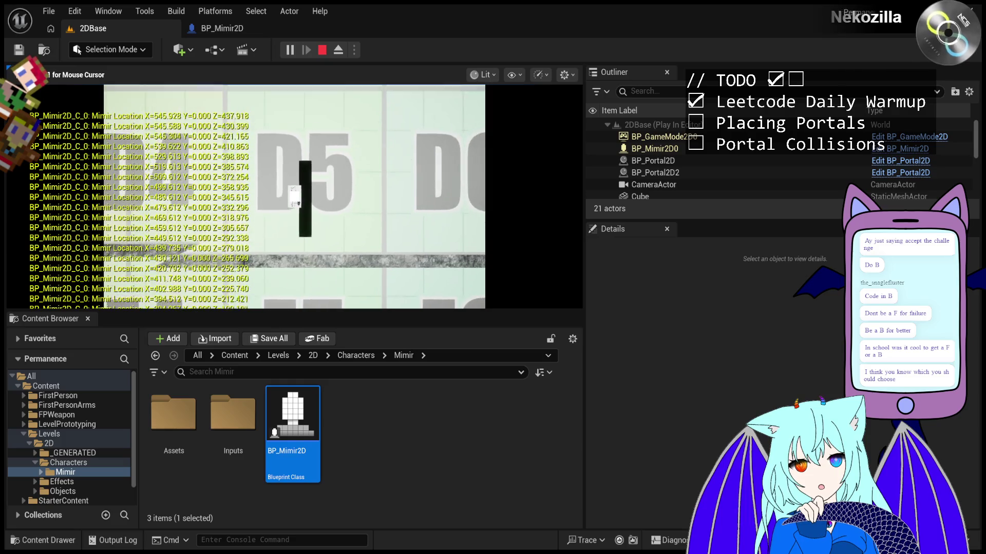
key("a")
key("space")
key("d")
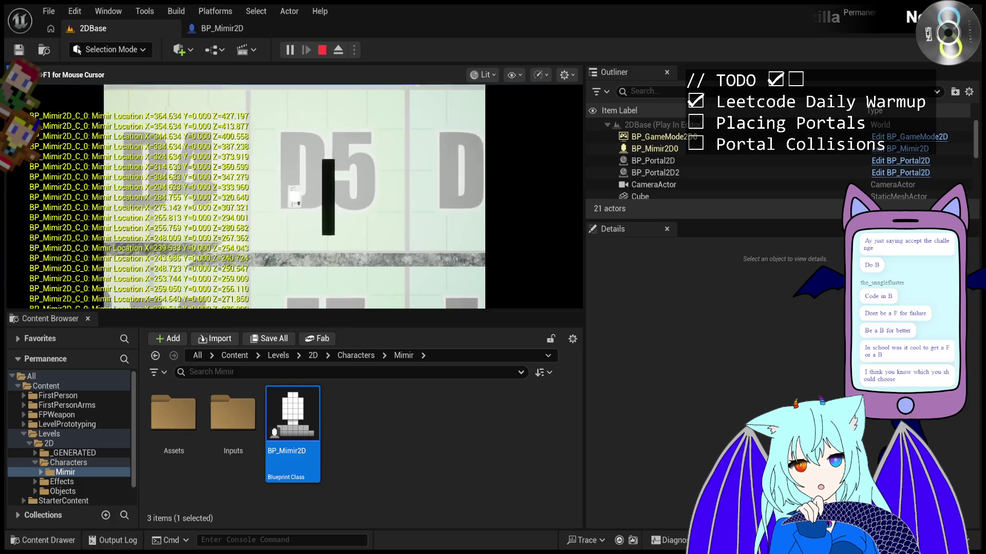
key("a")
key("space")
key("d")
key("space")
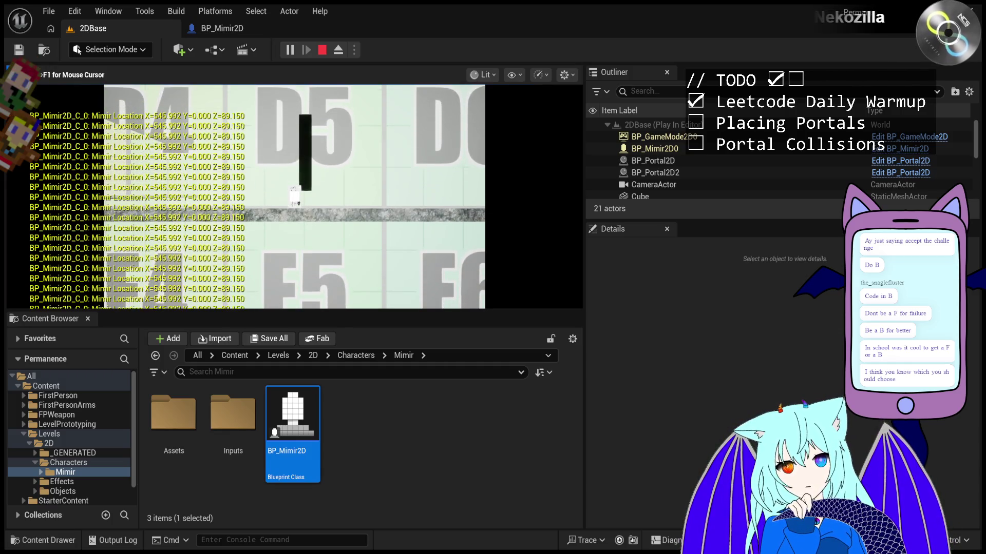
key("a")
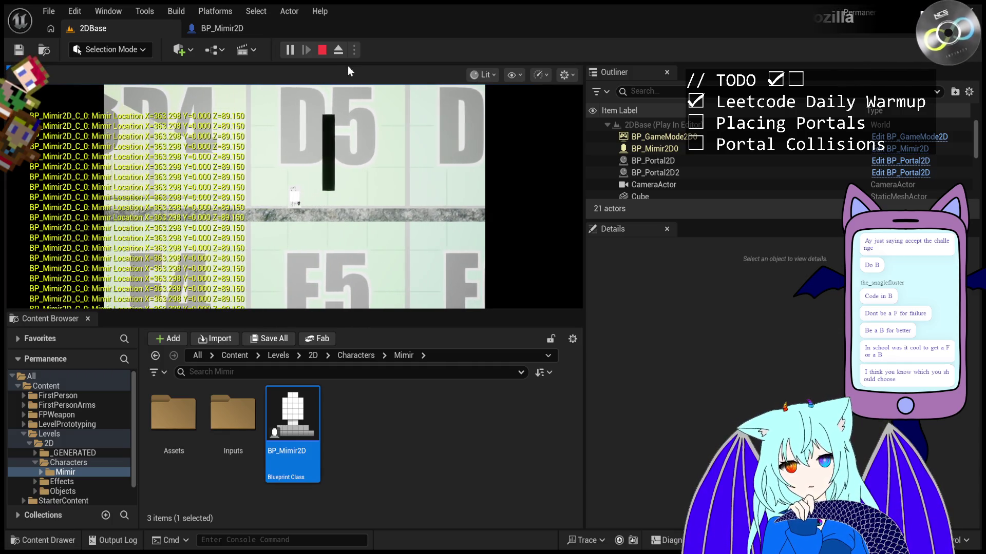
left_click(240, 35)
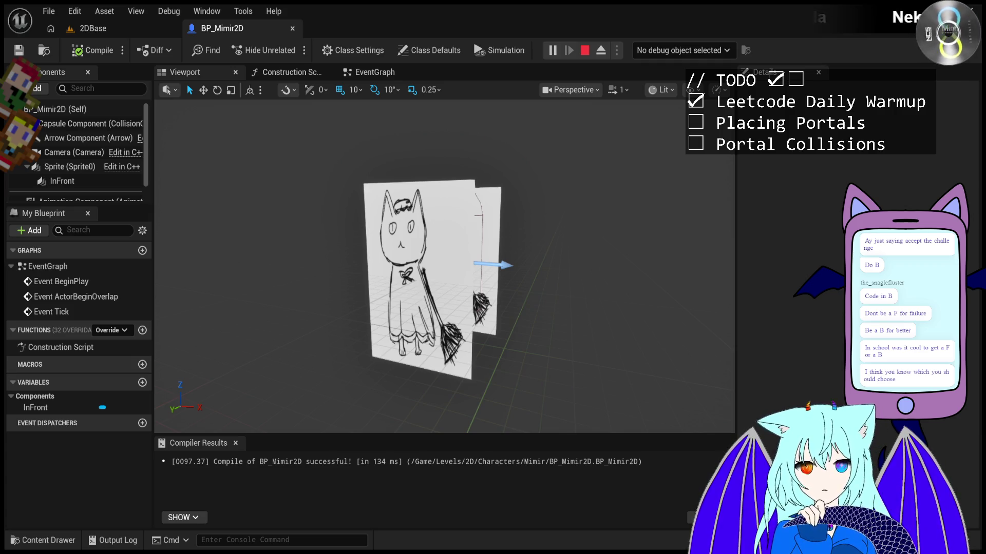
Return to the 2DBase level editor
left_click(93, 29)
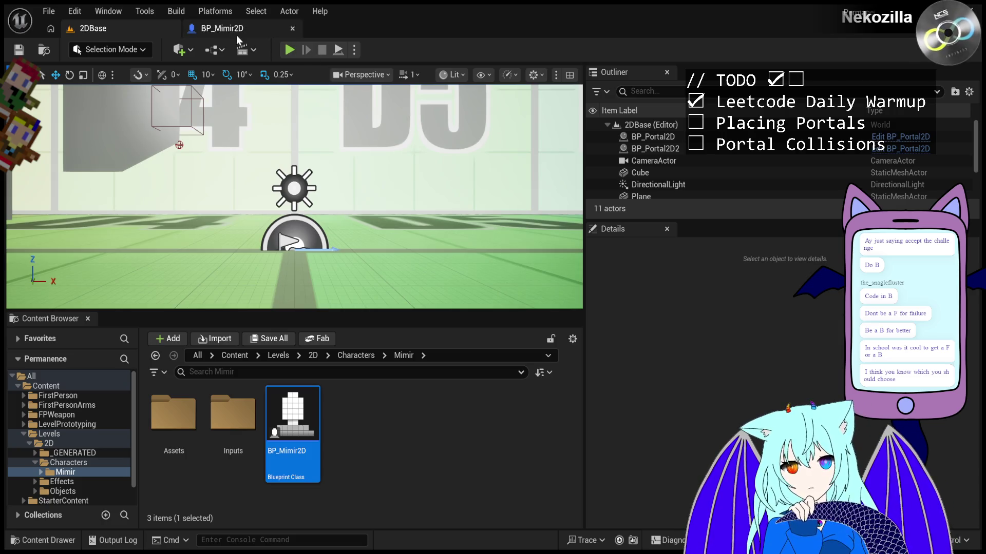
Open the 2D Objects folder in the Content Browser
left_click(70, 491)
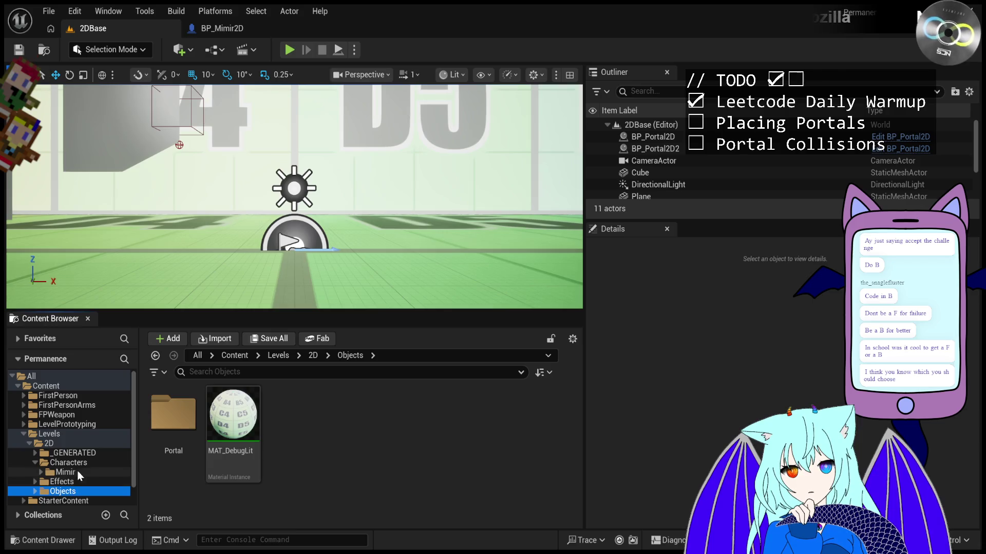
scroll(82, 455, "down", 1)
left_click(87, 422)
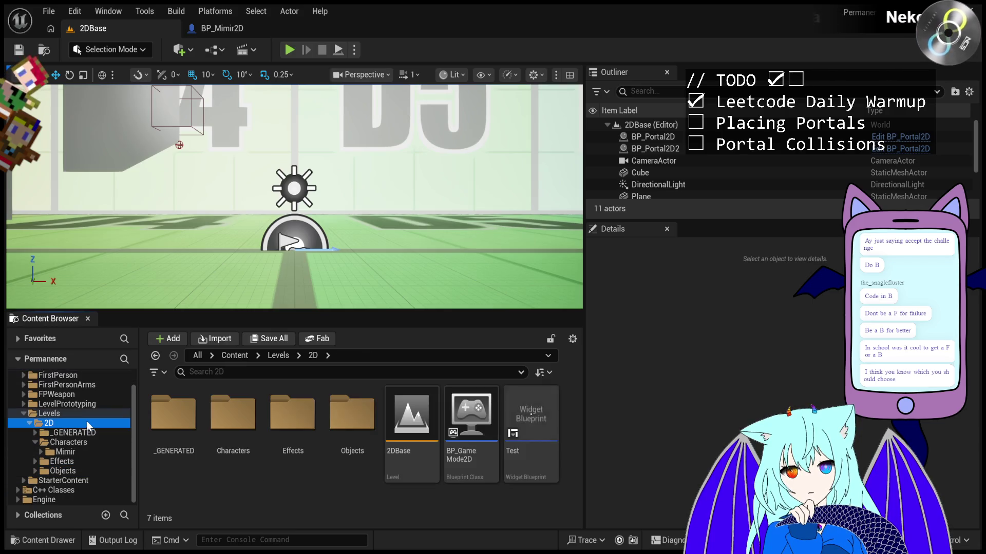
left_click(81, 442)
left_click(81, 452)
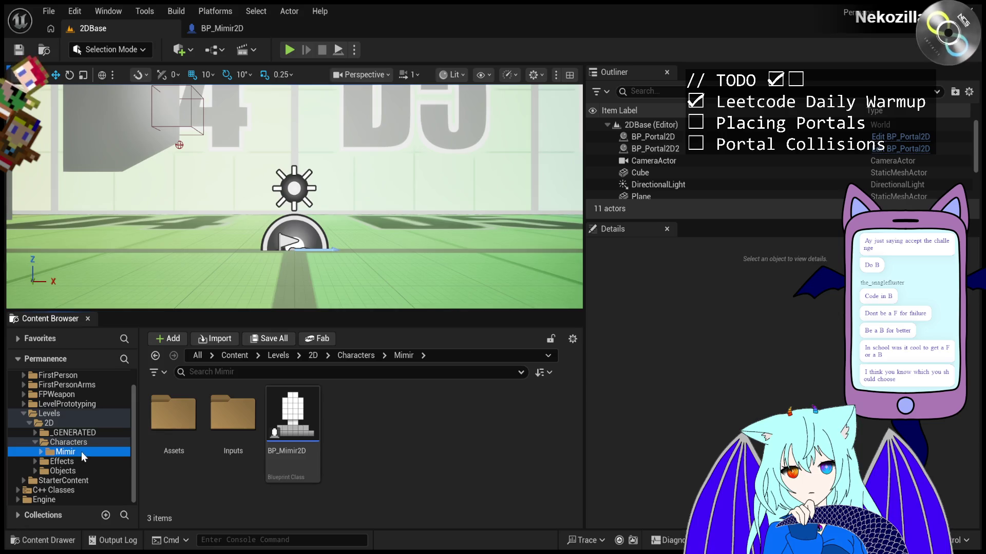
left_click(82, 443)
scroll(41, 454, "up", 1)
left_click(69, 432)
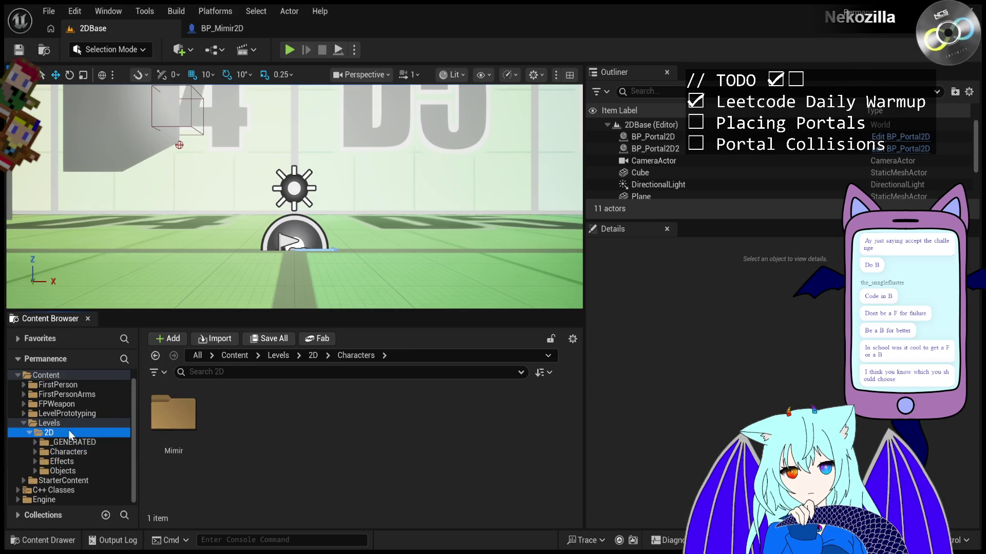
key("ctrl+shift+n")
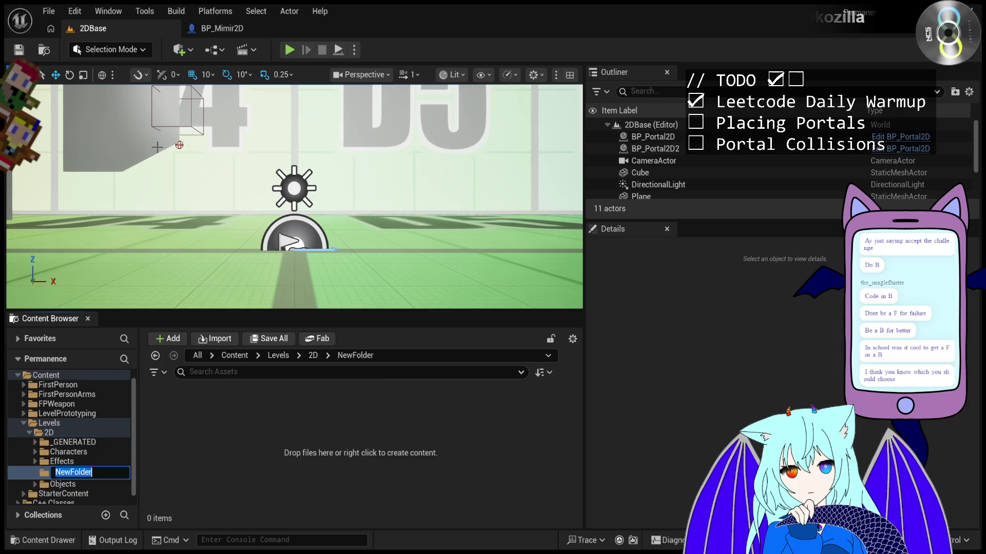
type("O")
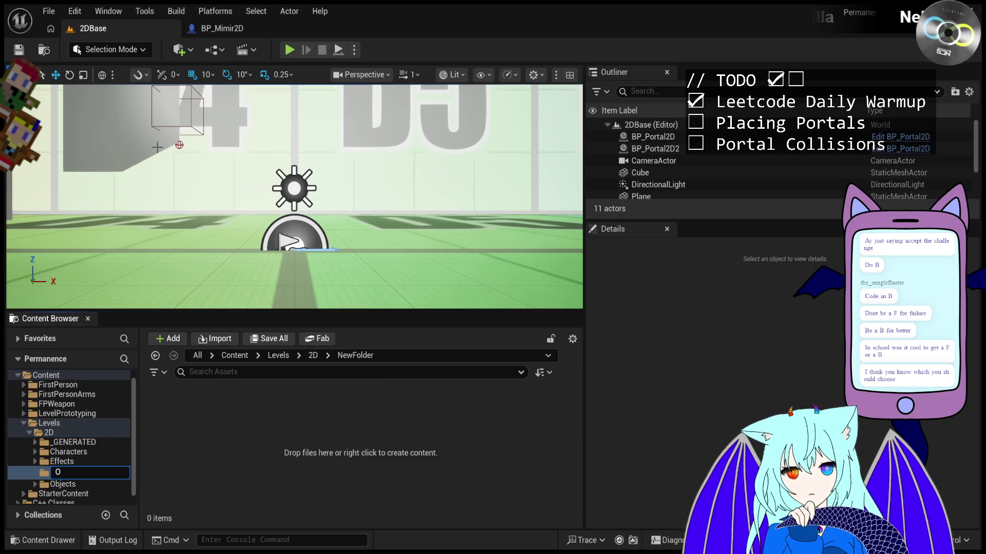
key("Escape")
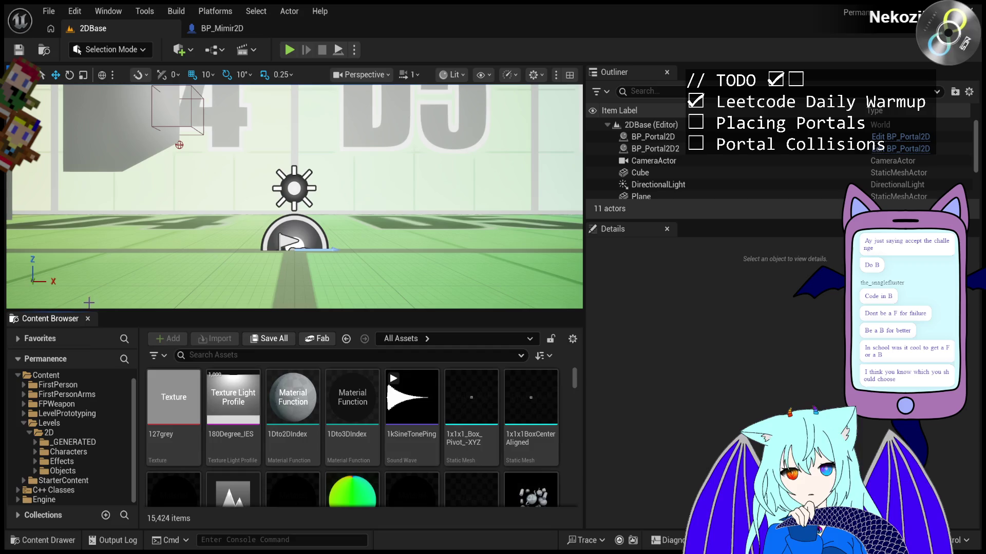
left_click(79, 471)
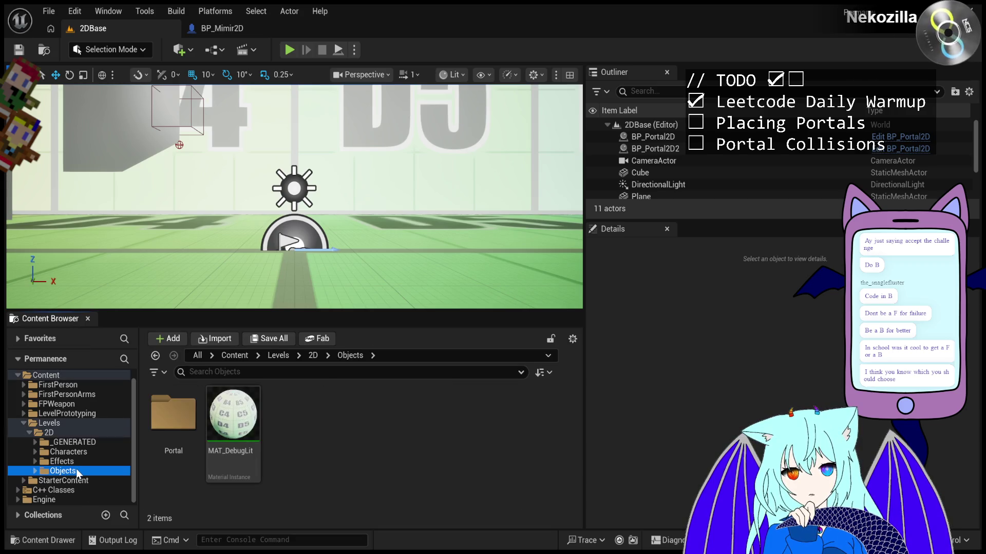
double_click(175, 416)
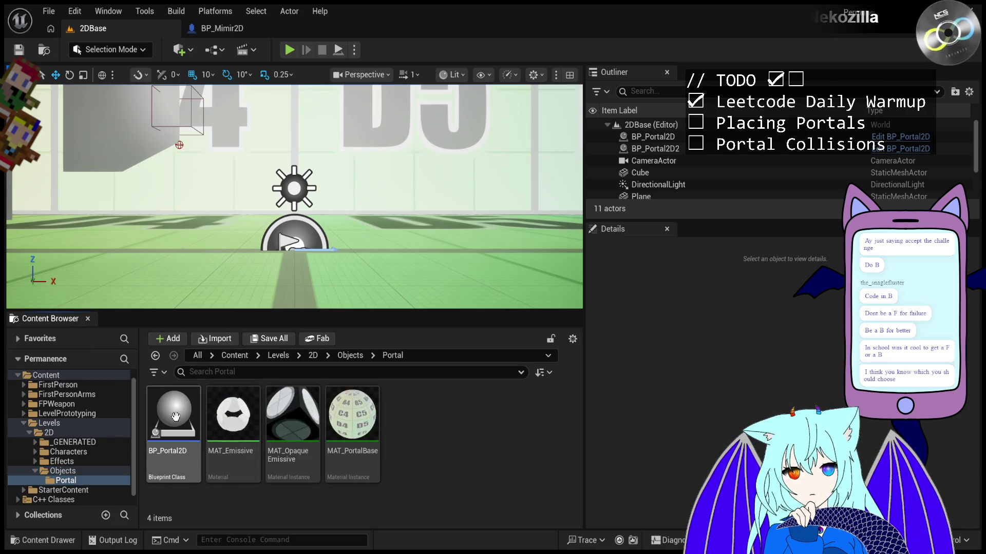
left_click(69, 465)
left_click(91, 442)
key("Down")
double_click(173, 413)
double_click(293, 414)
Check BP_Mimir2D's Mimir HUDClass default (Test) in Class Defaults, then go back to 2DBase
left_click(80, 145)
scroll(79, 146, "up", 2)
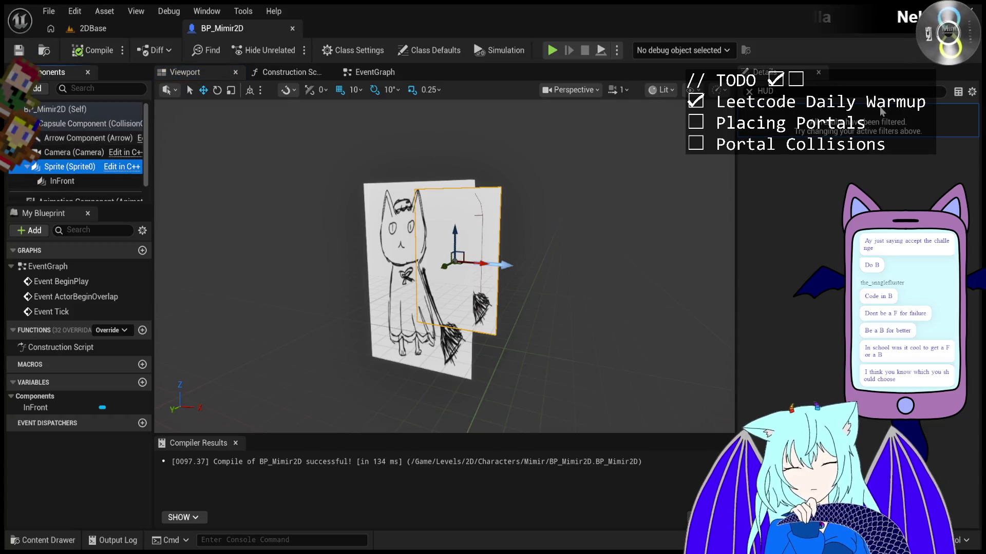
left_click(103, 115)
left_click(429, 50)
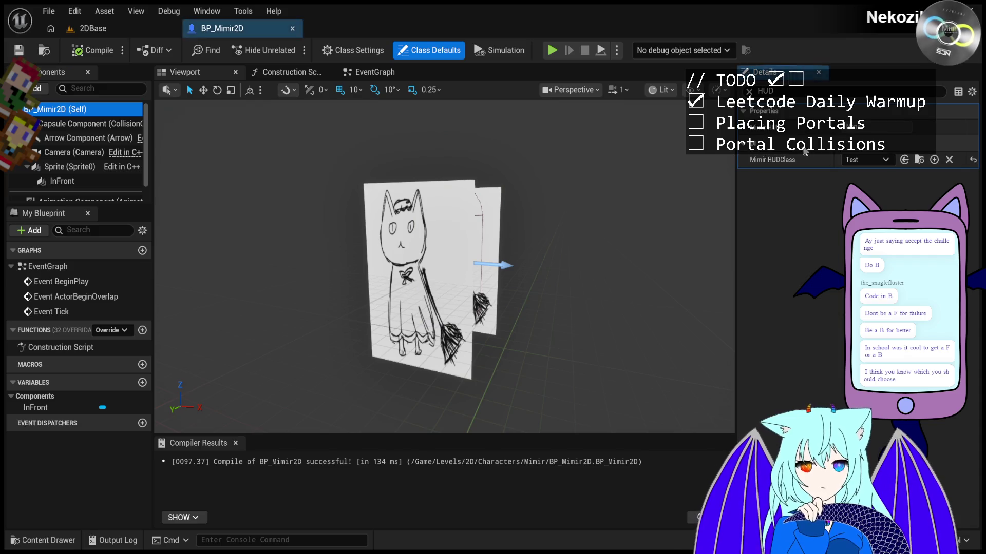
left_click(77, 109)
left_click(817, 162)
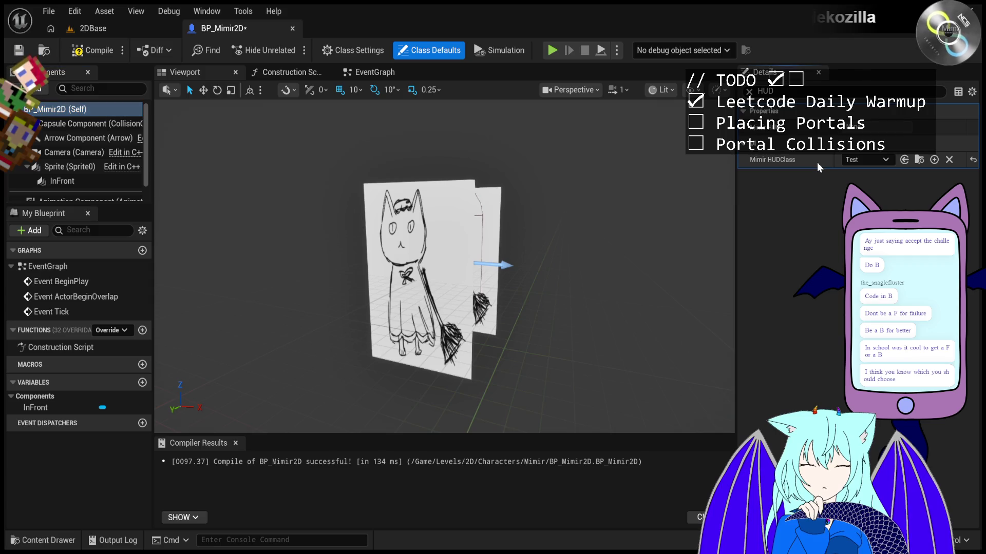
left_click(98, 28)
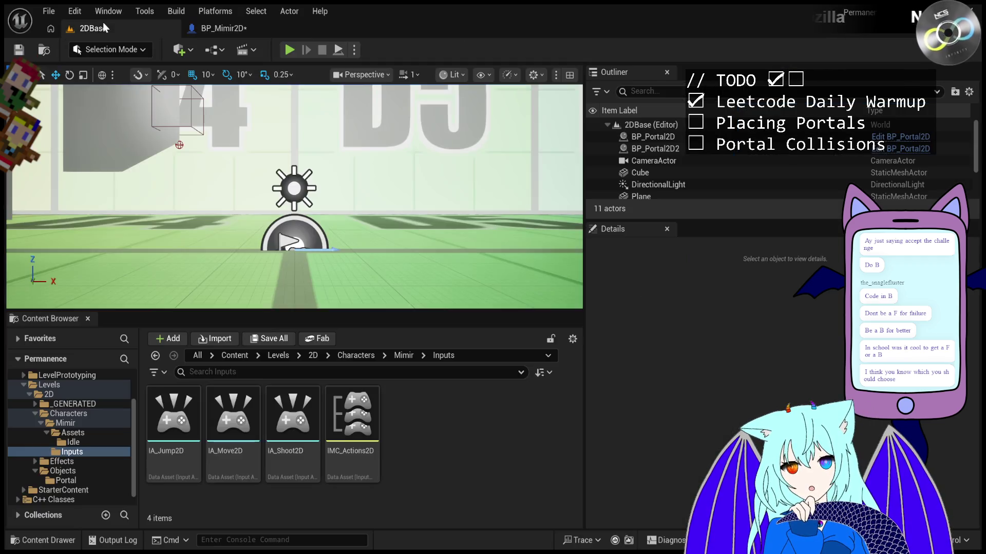
Browse the Effects, PostProcessing, Portal, Objects and Inputs folders in the Content Browser tree
scroll(103, 461, "up", 3)
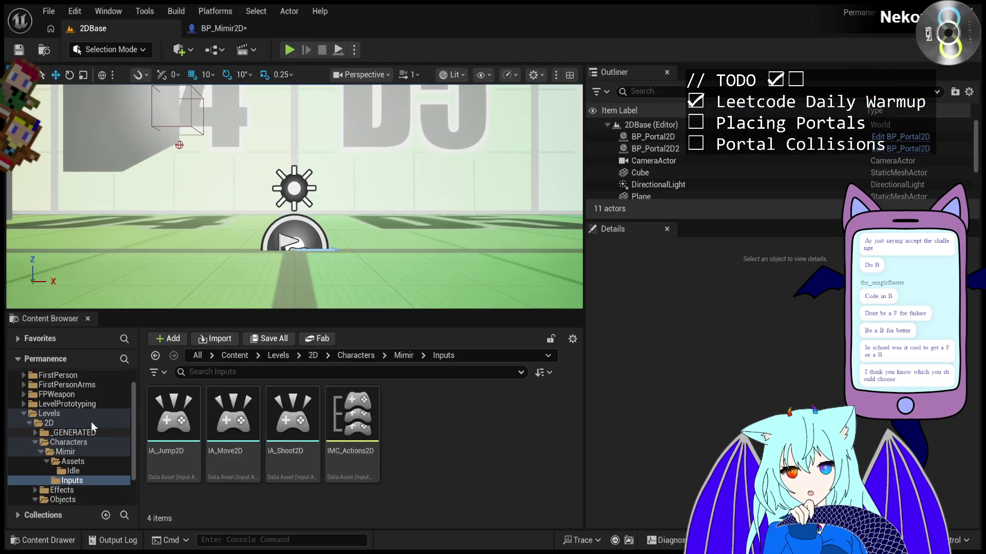
scroll(90, 408, "down", 3)
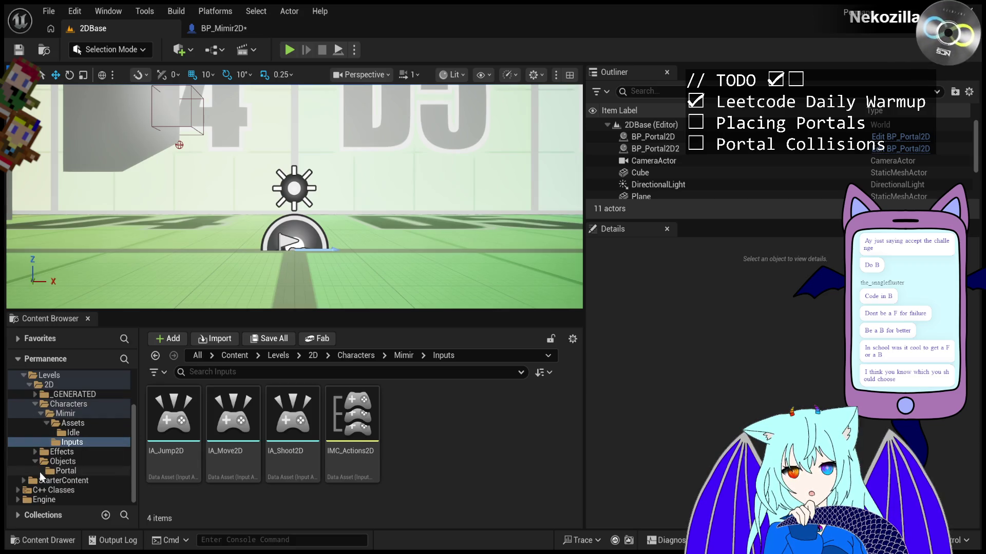
left_click(35, 452)
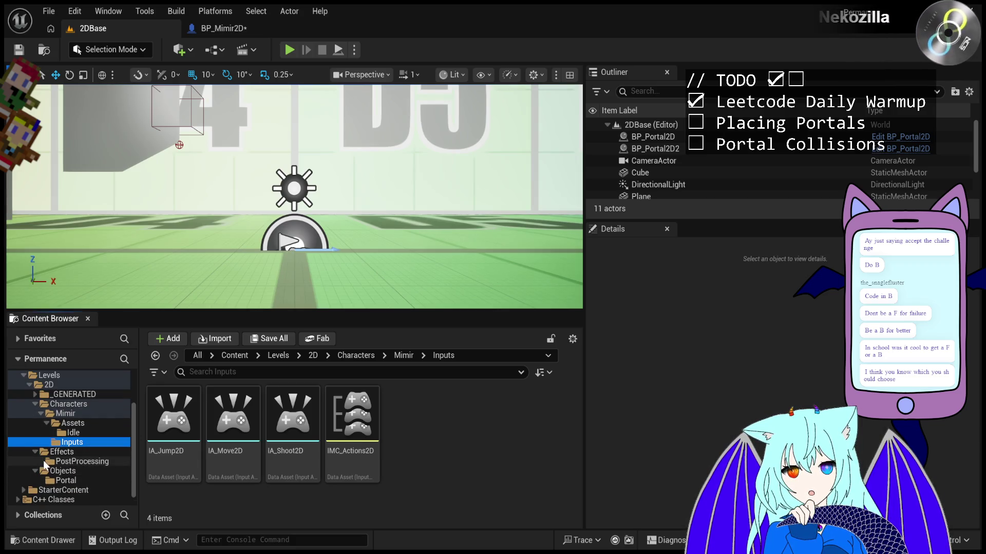
left_click(77, 461)
left_click(83, 481)
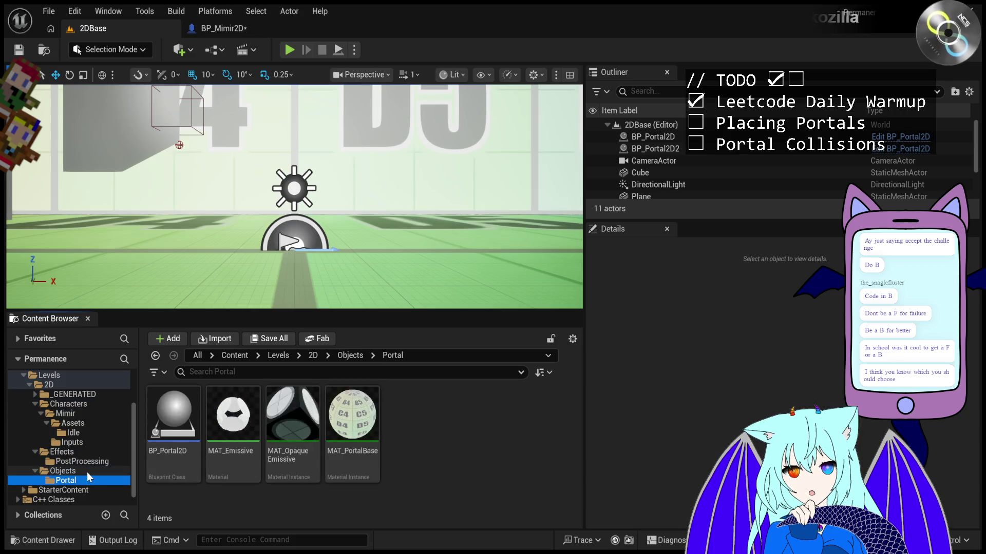
left_click(87, 472)
left_click(91, 463)
left_click(94, 453)
left_click(96, 443)
Browse Idle, Assets, Mimir, Characters and _GENERATED, ending on the Levels/2D folder
left_click(97, 432)
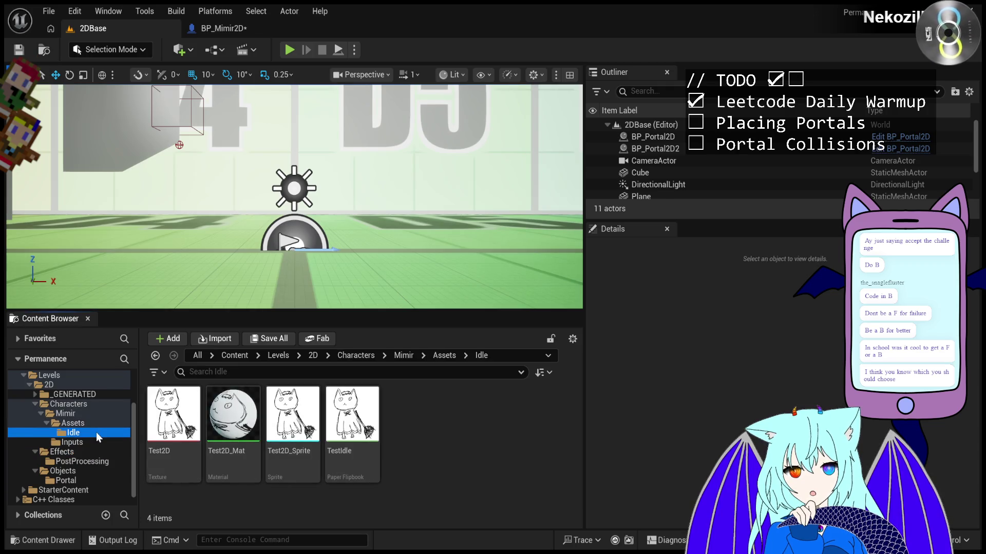
left_click(96, 423)
left_click(97, 413)
left_click(98, 405)
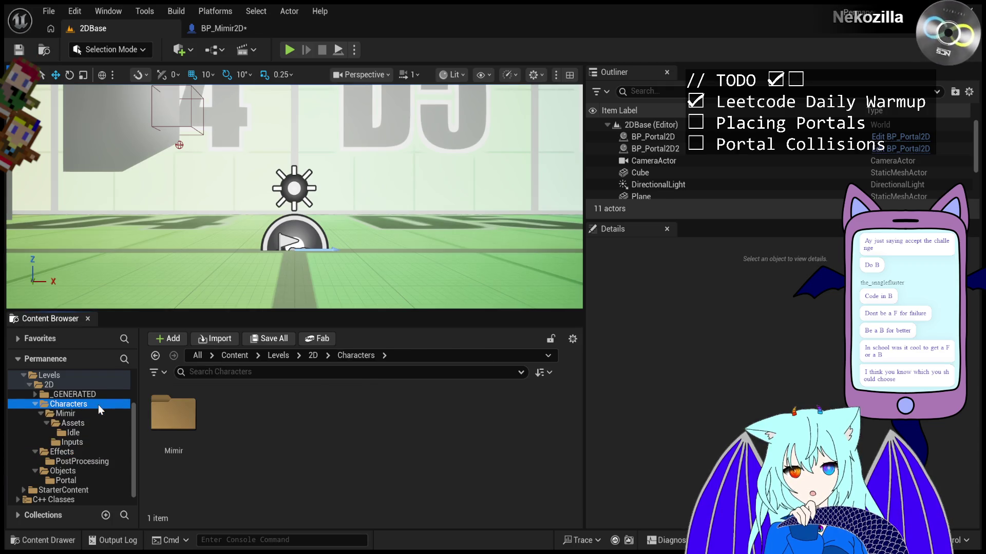
left_click(97, 393)
left_click(98, 383)
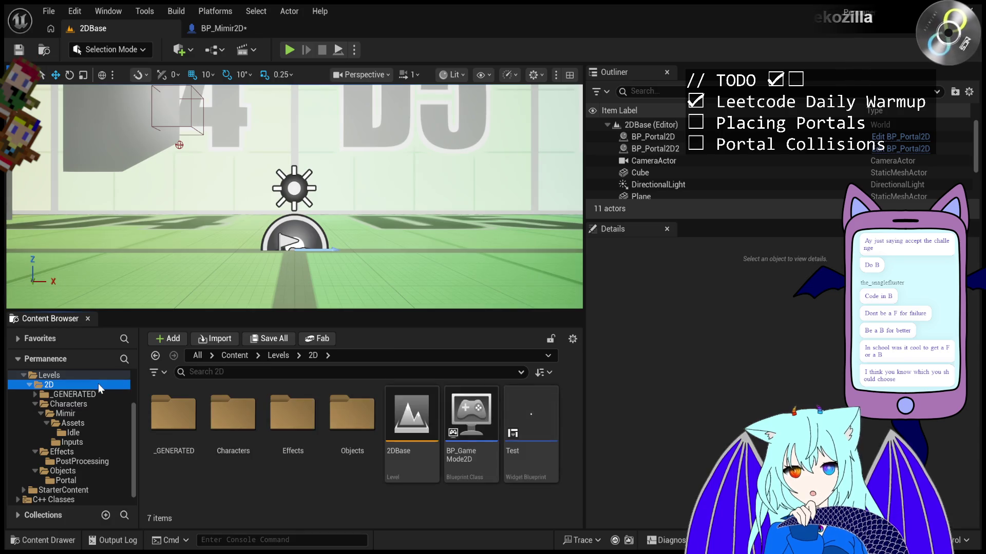
left_click(528, 450)
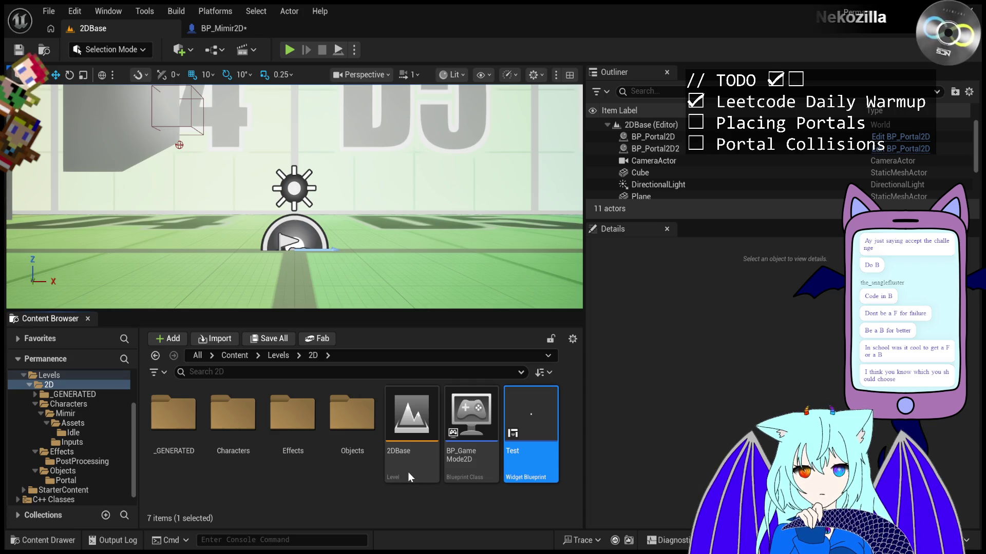
left_click(35, 404)
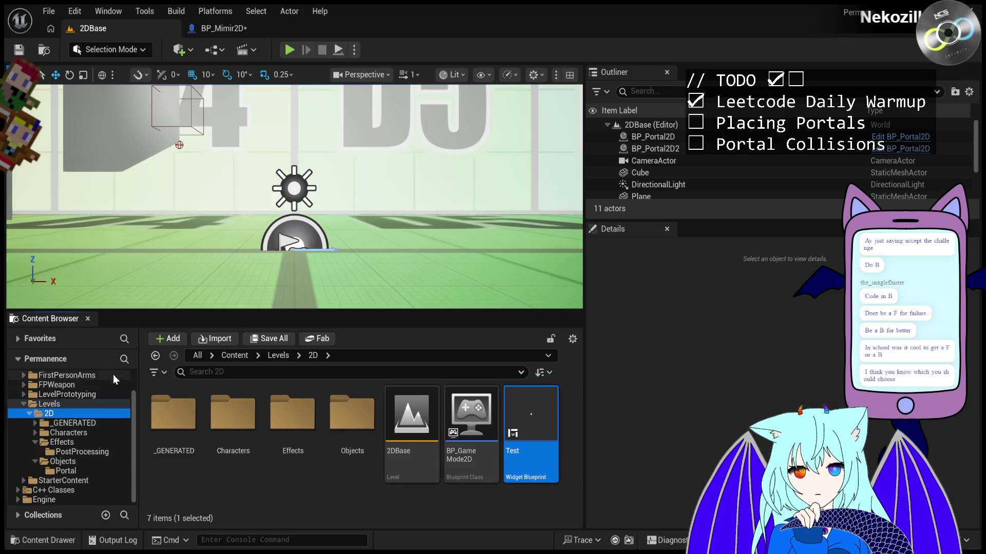
left_click(85, 412)
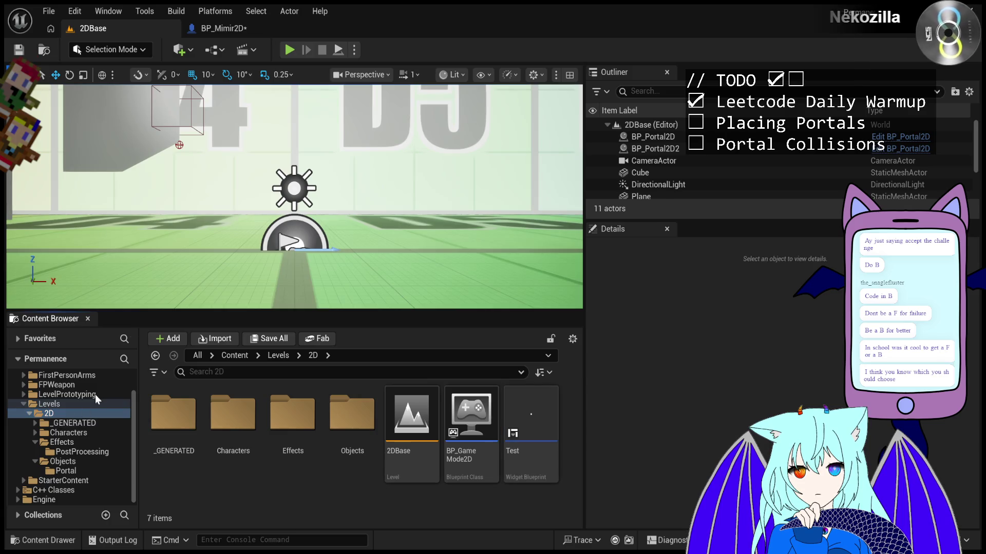
Create a new folder named Overlays inside 2D
key("ctrl+shift+n")
type("Ov")
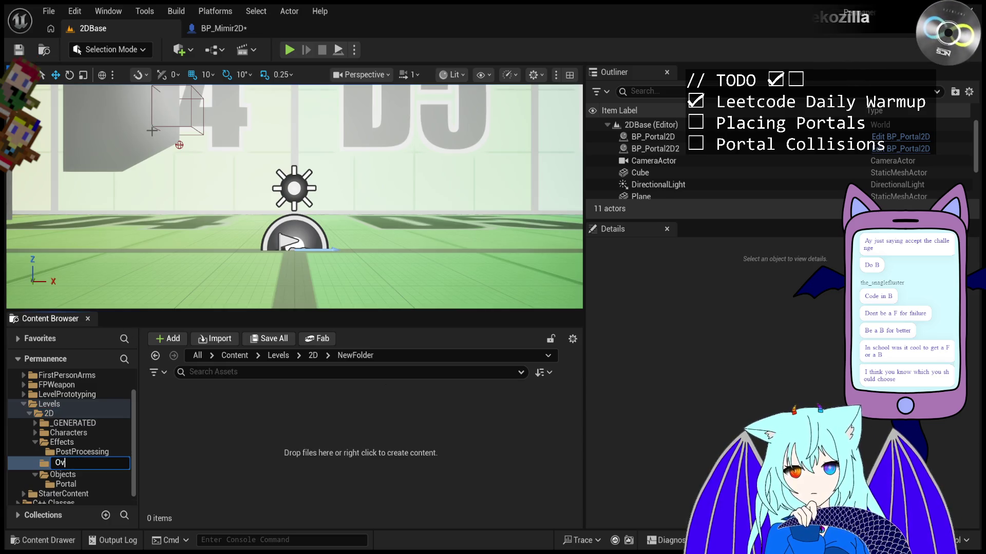
type("erlays")
key("Return")
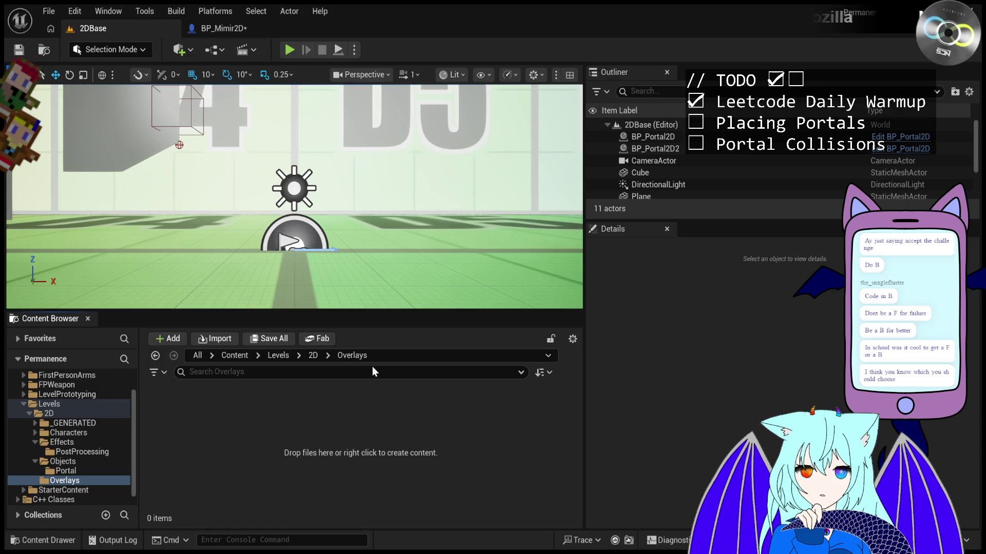
Add a widget blueprint in Overlays, name it MimirHUD2D, and open it
right_click(401, 458)
left_click(586, 490)
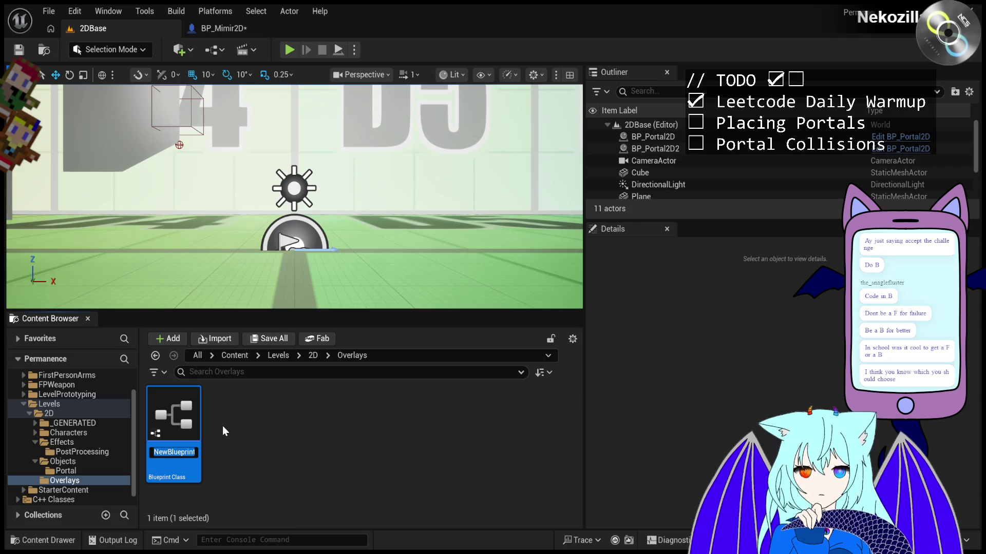
type("HUD")
key("Return")
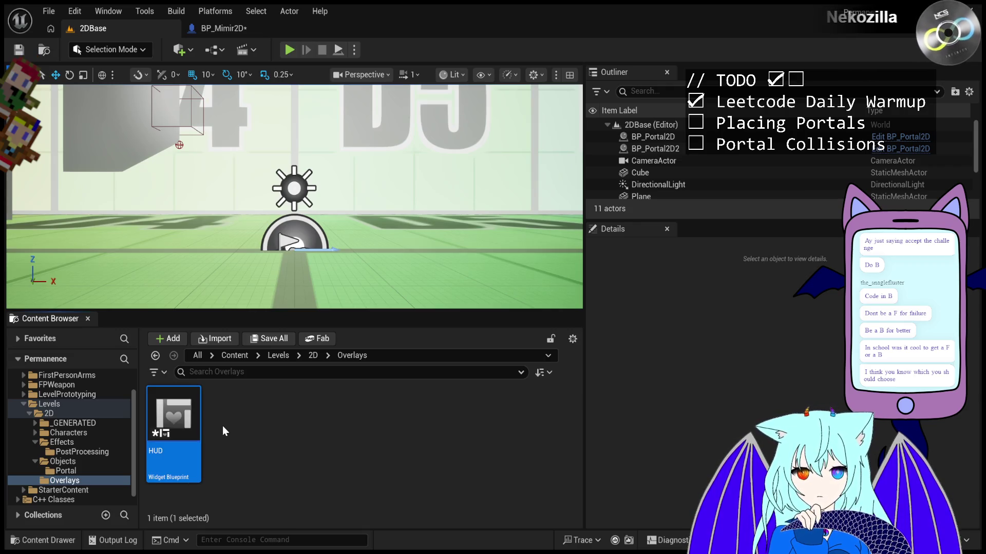
left_click(193, 449)
left_click(195, 452)
type("23")
key("ctrl+a")
type("Mi")
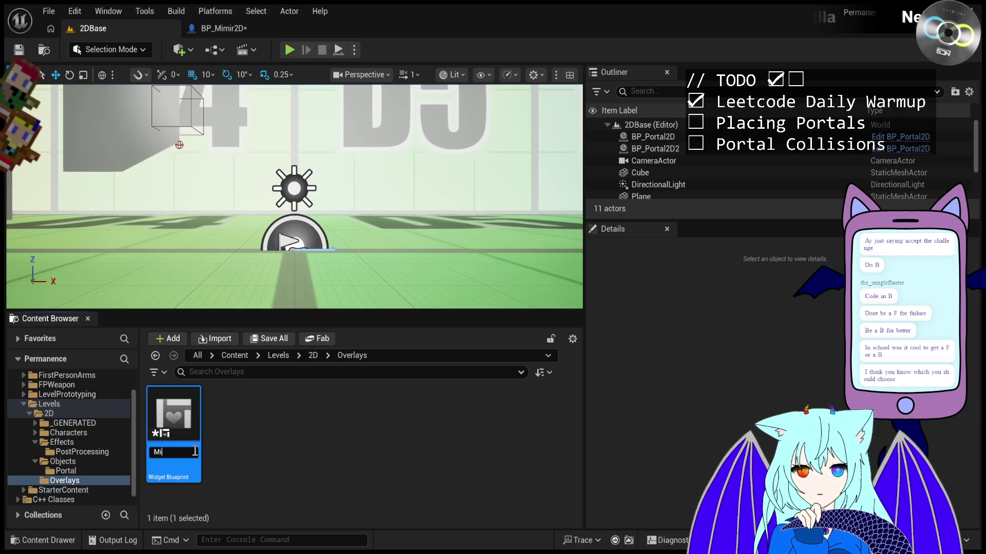
type("mirHUD")
key("Return")
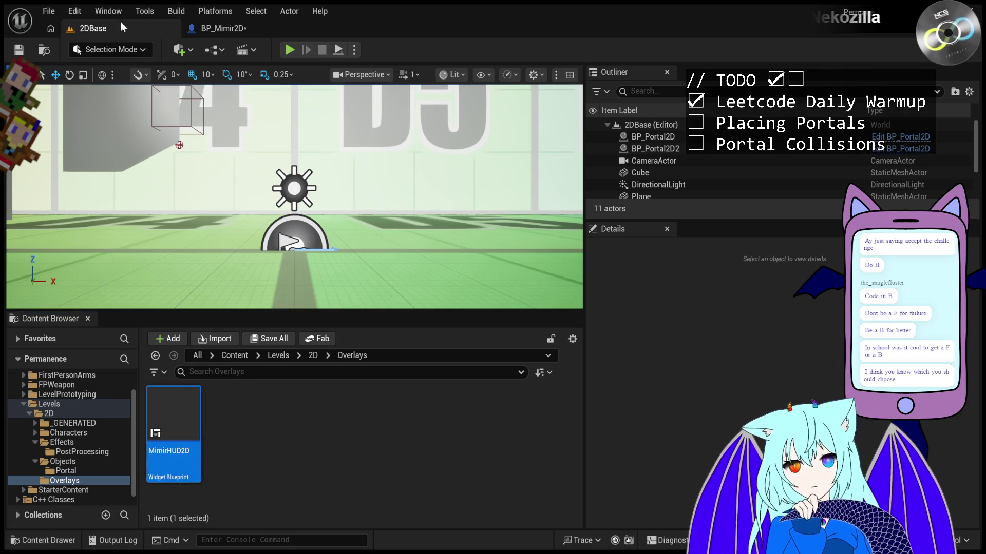
key("Return")
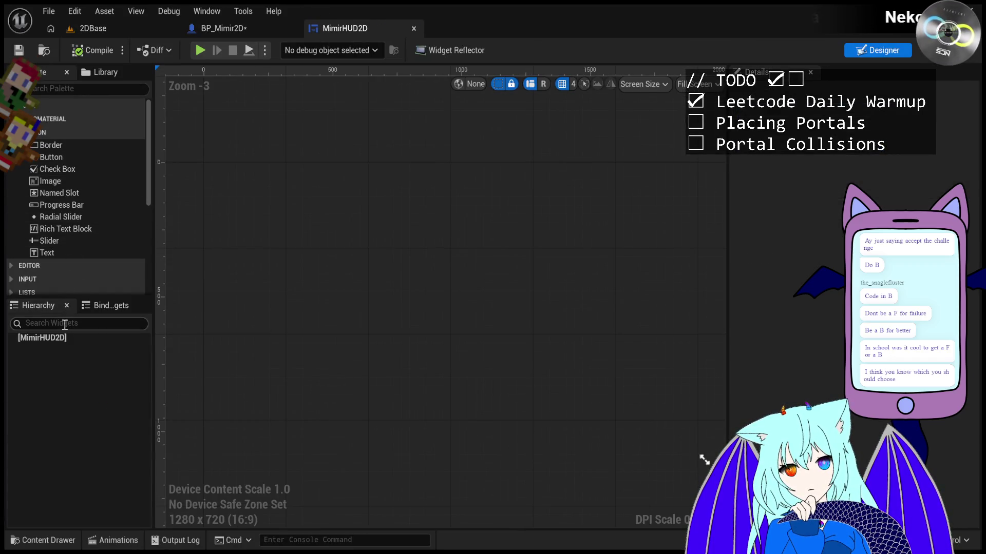
Add a Canvas Panel as the HUD's root and place an Image widget on it
left_click(58, 89)
type("ca")
left_click_drag(62, 118, 261, 147)
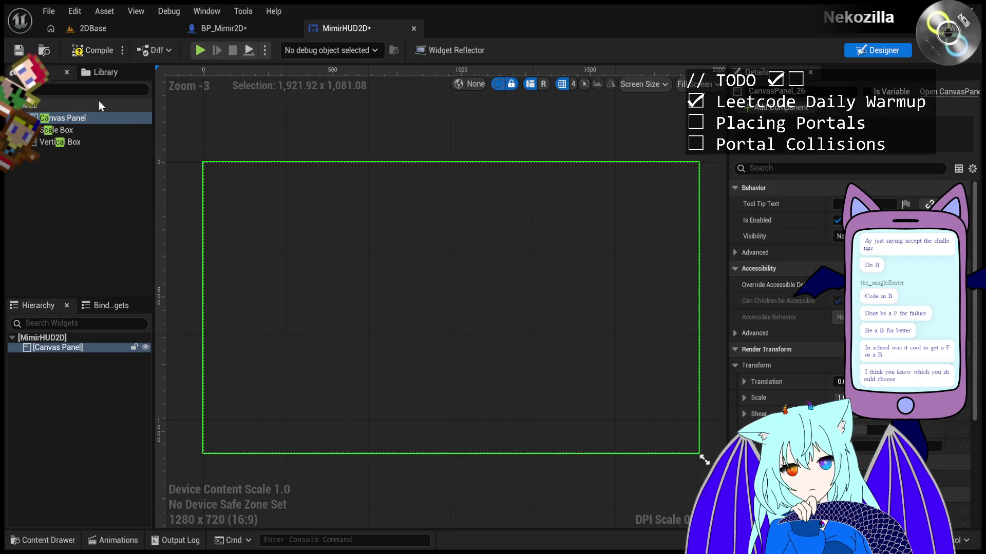
left_click(52, 90)
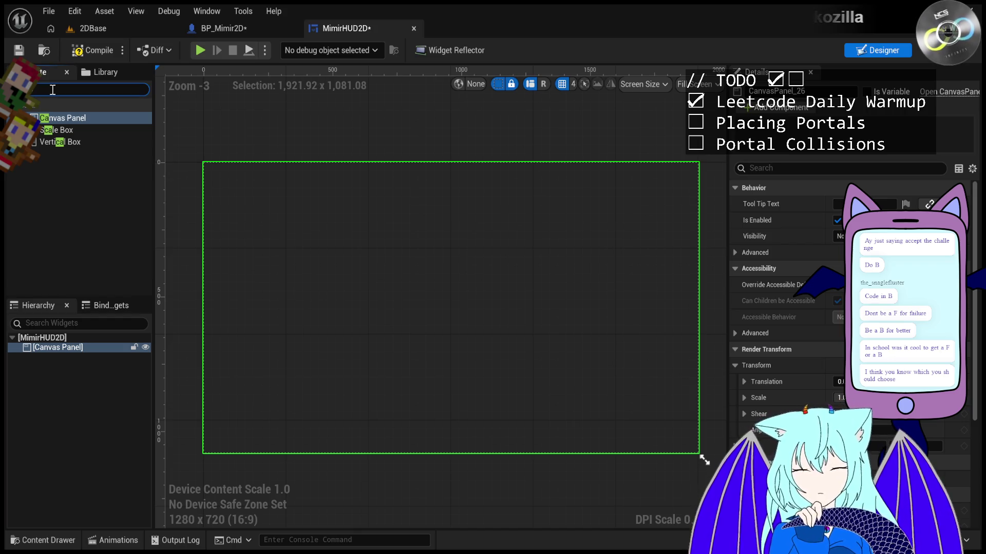
type("ima")
left_click_drag(87, 118, 409, 273)
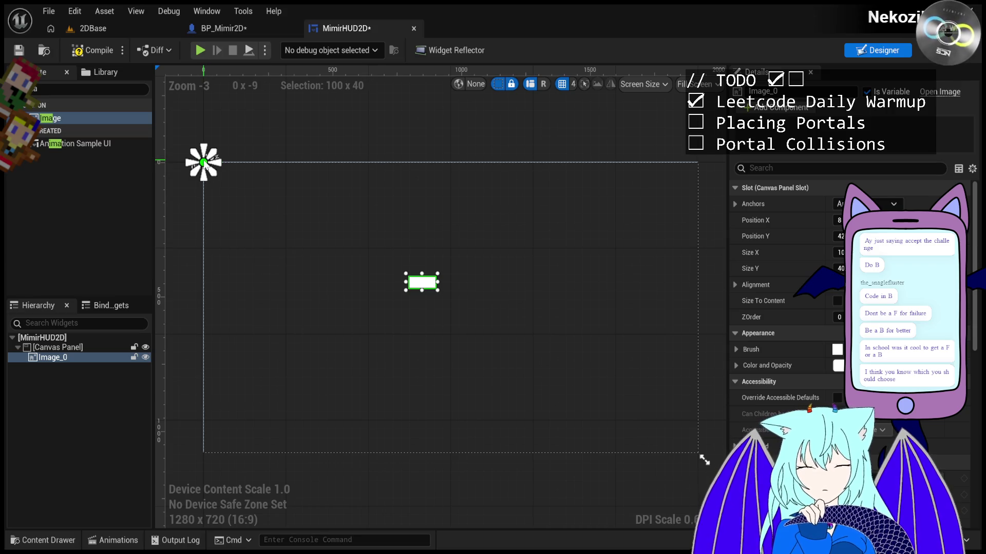
Nudge the Image into position and set its Size Y to 100, making it square
left_click(892, 194)
left_click(888, 194)
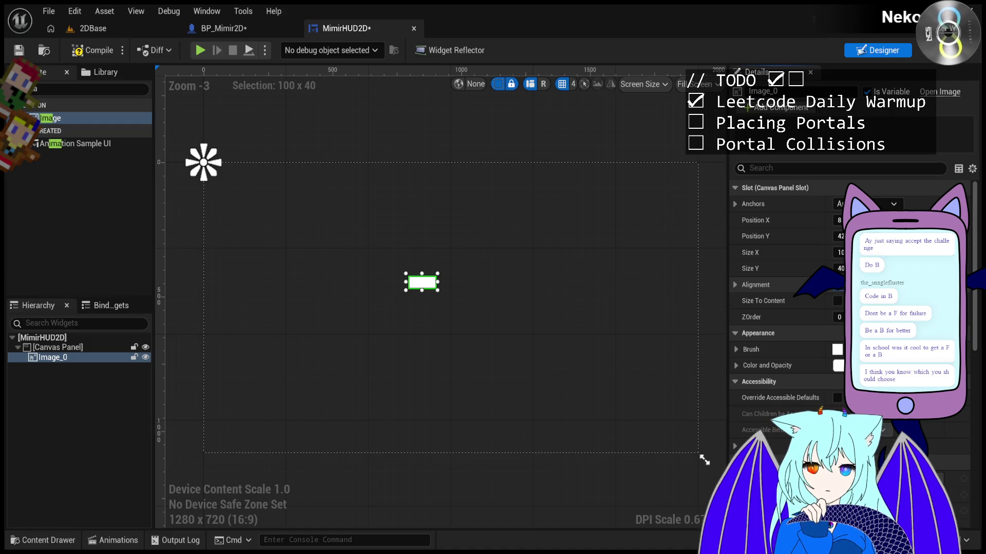
key("Left")
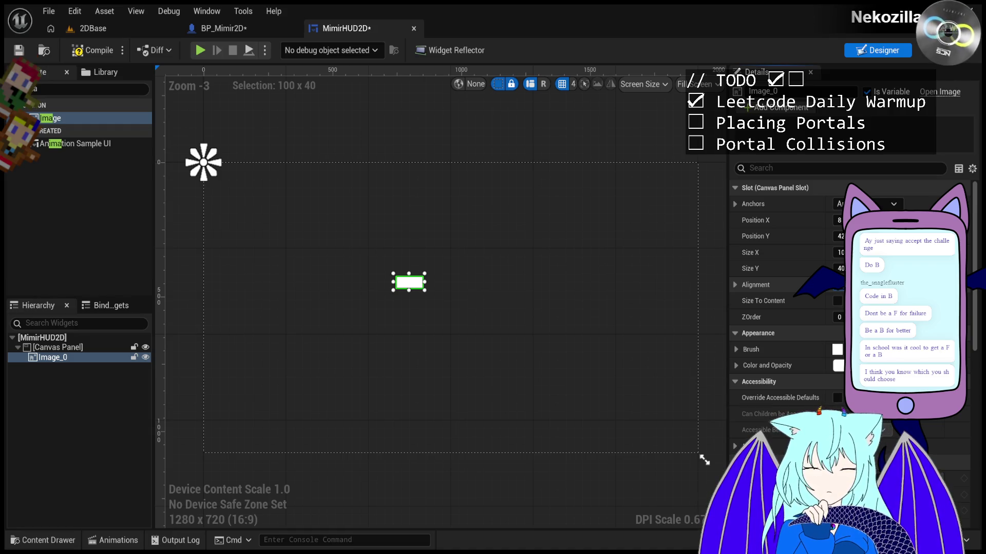
key("Up")
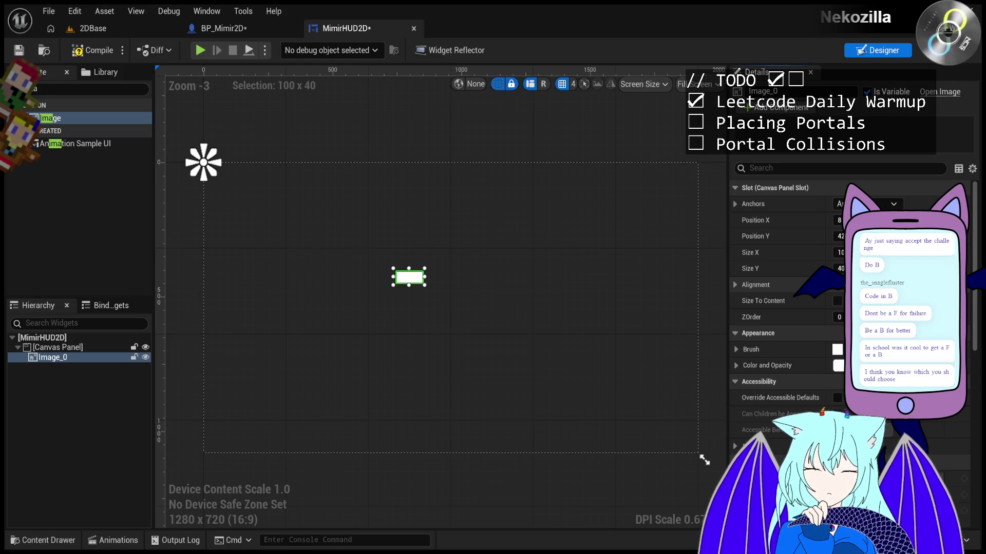
left_click(852, 219)
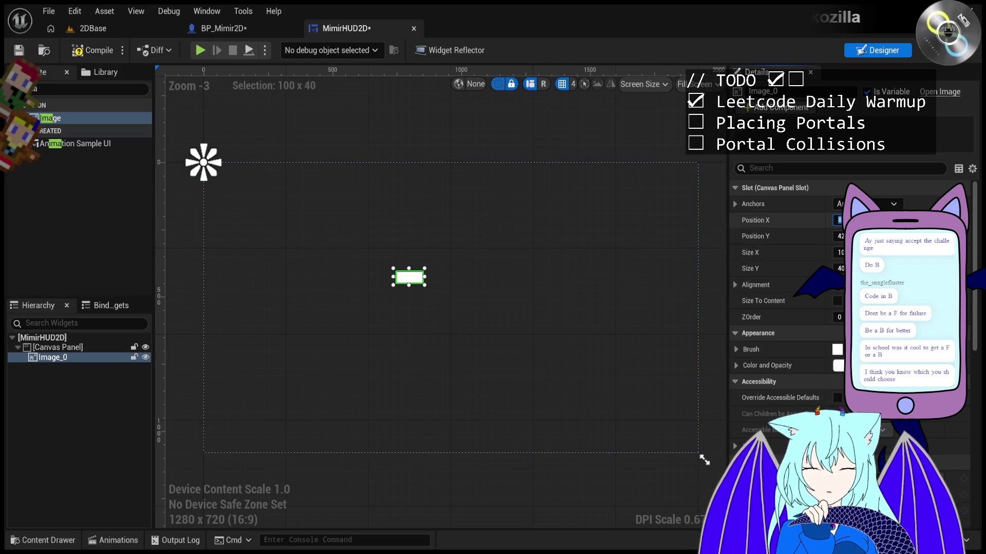
key("Tab")
key("Tab")
key("Tab")
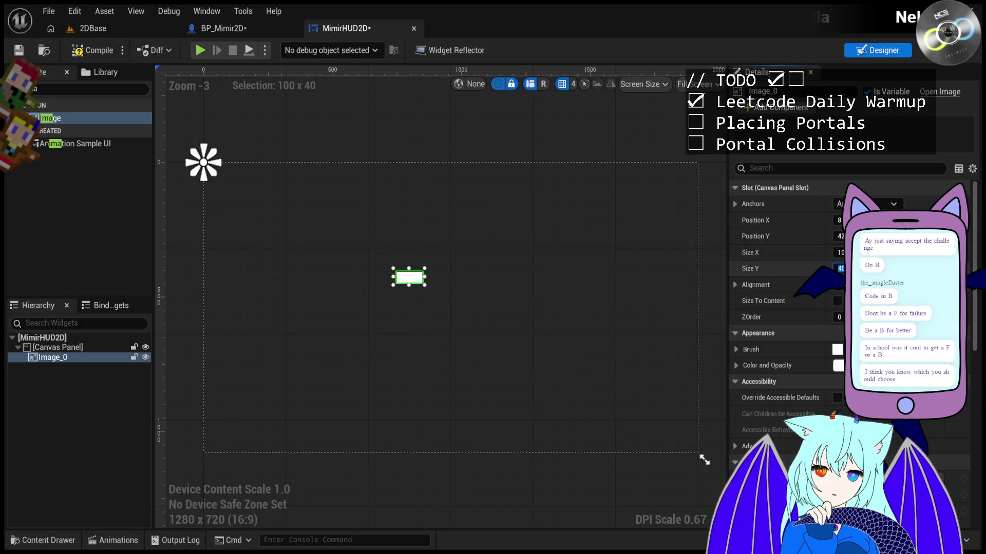
type("100")
key("Return")
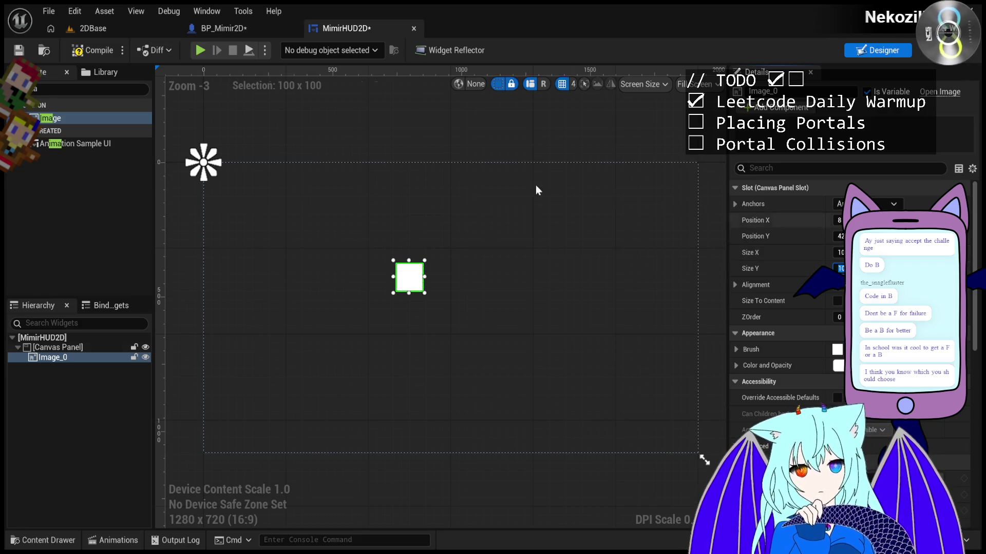
Drag the 100×100 image to the canvas's top-left corner and save MimirHUD2D
mouse_move(400, 279)
left_mouse_down()
mouse_move(454, 301)
mouse_move(207, 177)
left_mouse_up()
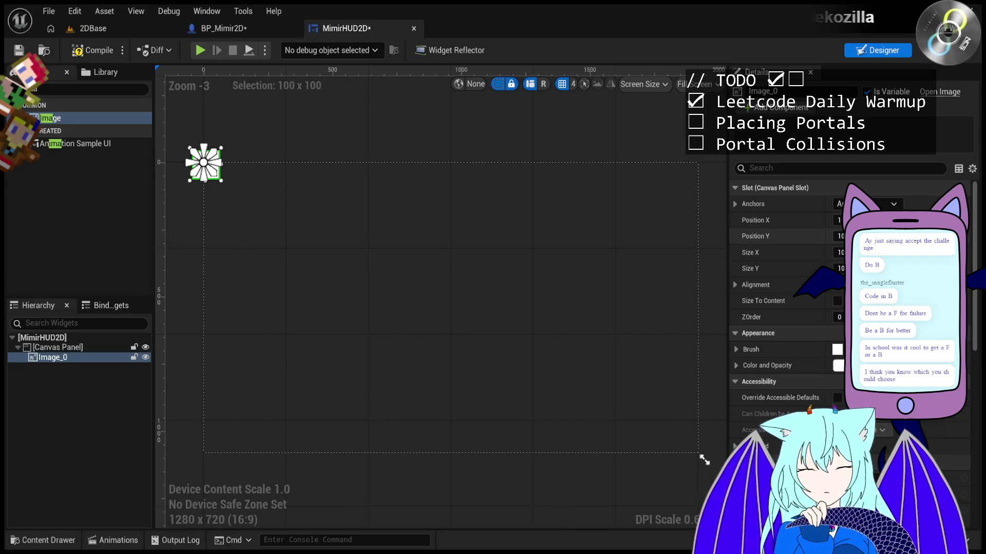
key("ctrl+s")
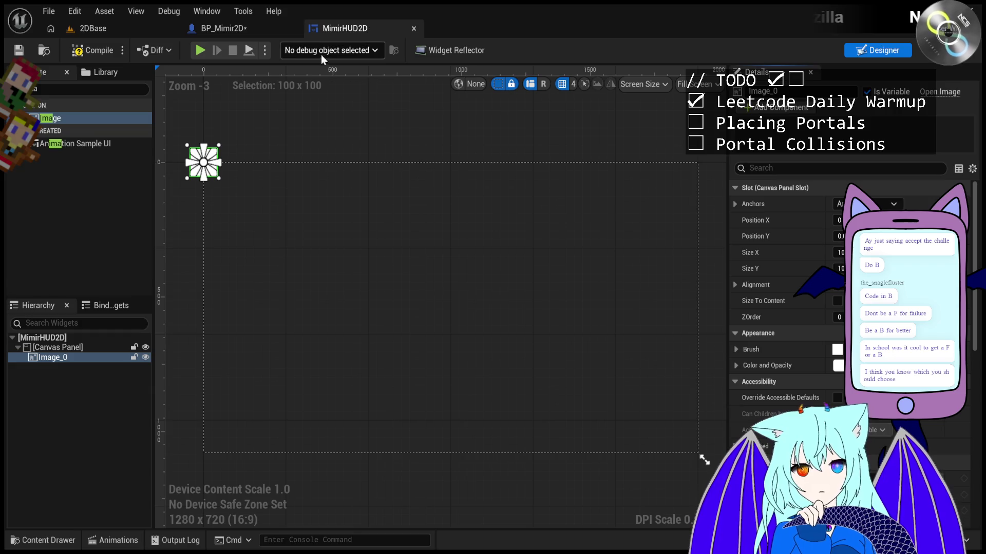
left_click(226, 28)
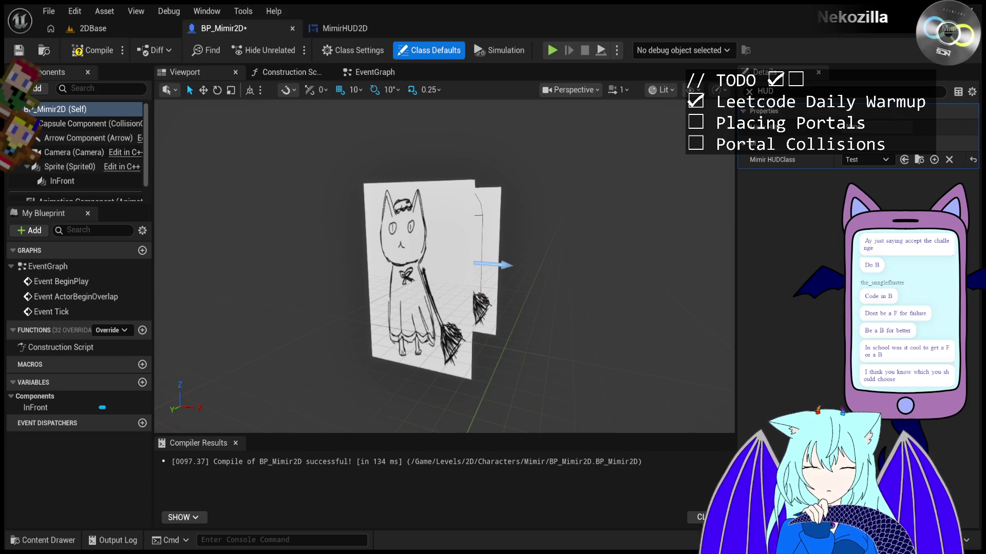
Compile BP_Mimir2D with MimirHUD2D set as its Mimir HUD Class
left_click(97, 50)
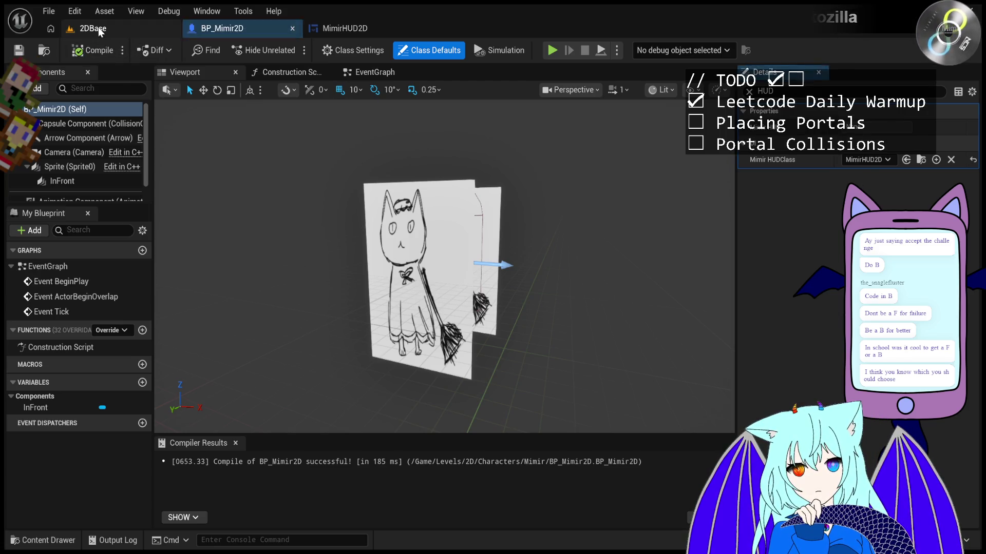
left_click(92, 28)
left_click(236, 442)
Check the Levels/2D folder in the Content Browser and select the Test widget blueprint
left_click(69, 404)
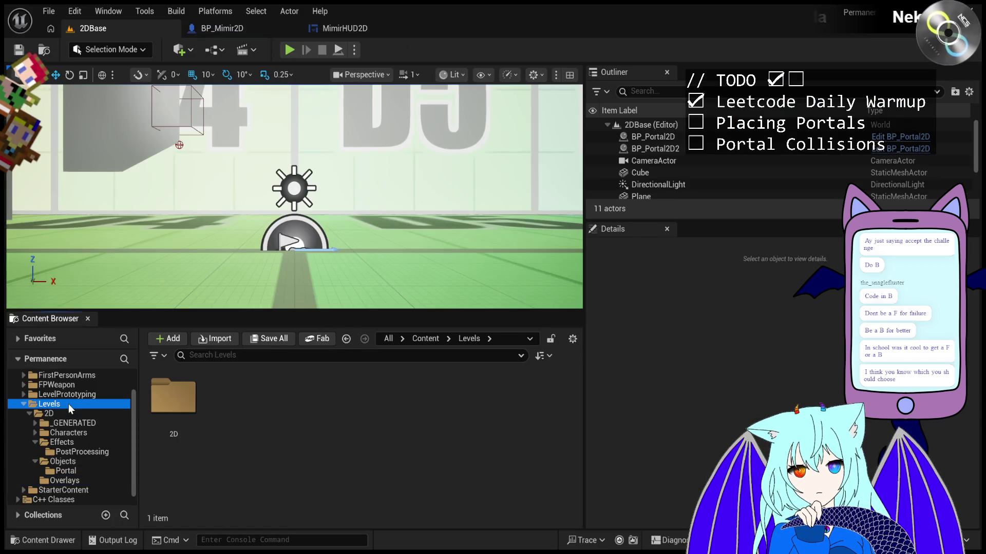
double_click(173, 396)
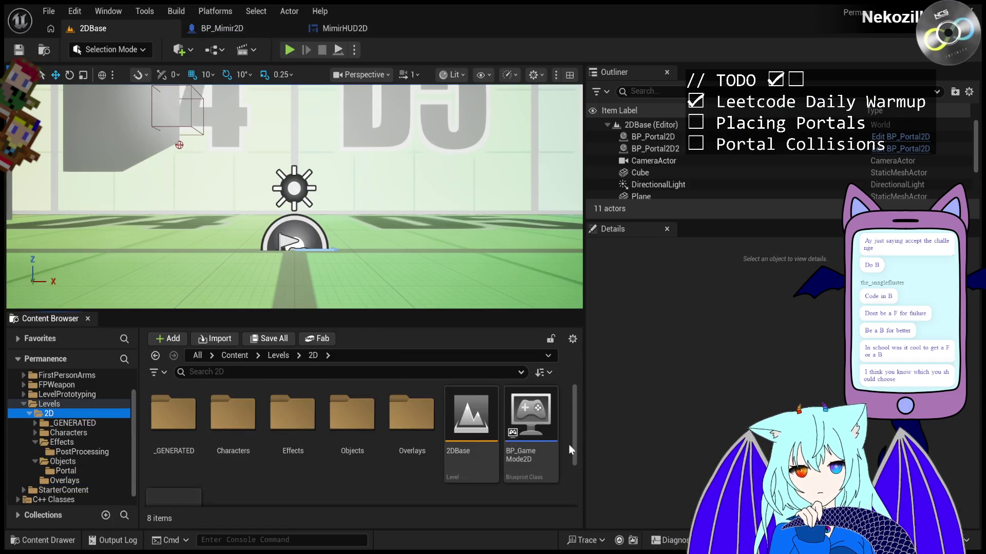
scroll(575, 449, "down", 3)
left_click(179, 459)
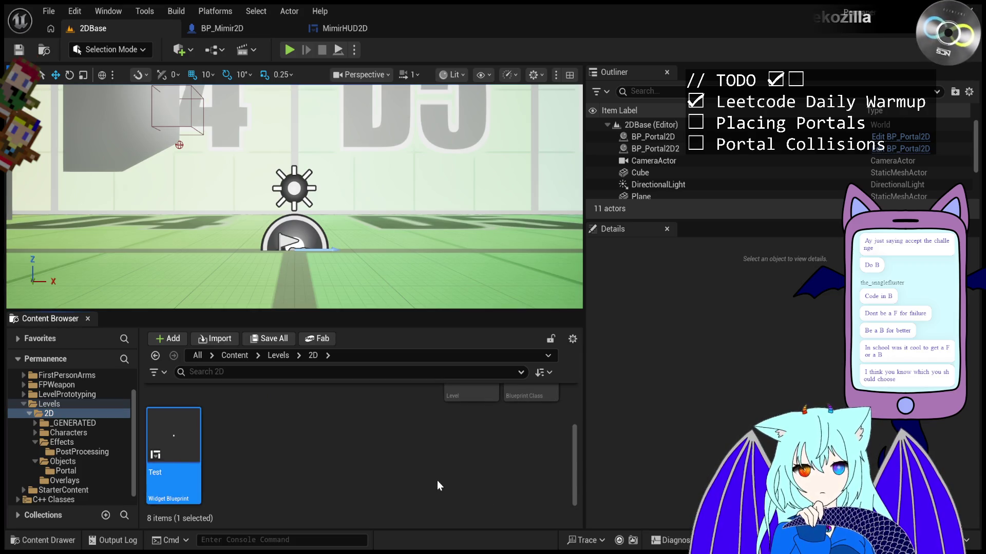
scroll(436, 481, "up", 5)
left_click(229, 31)
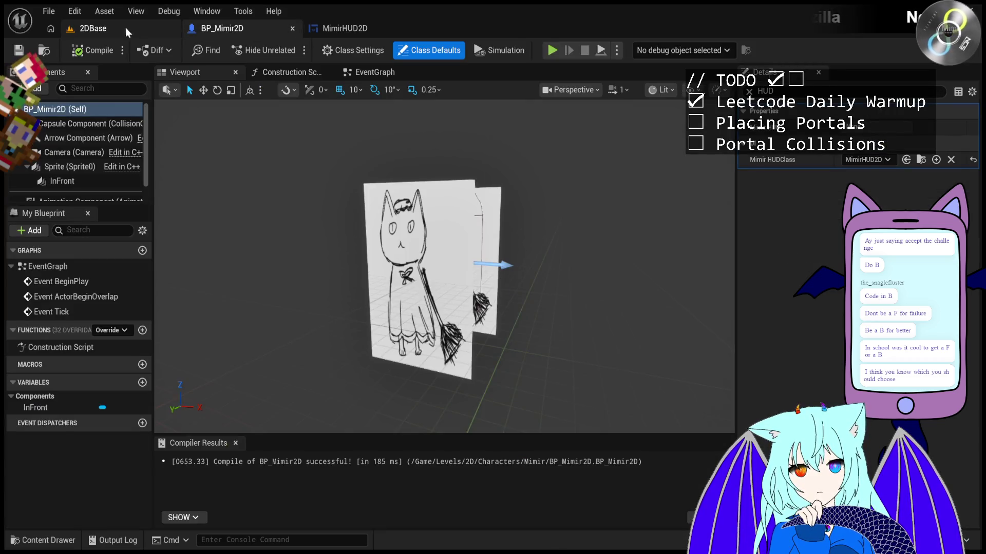
left_click(131, 28)
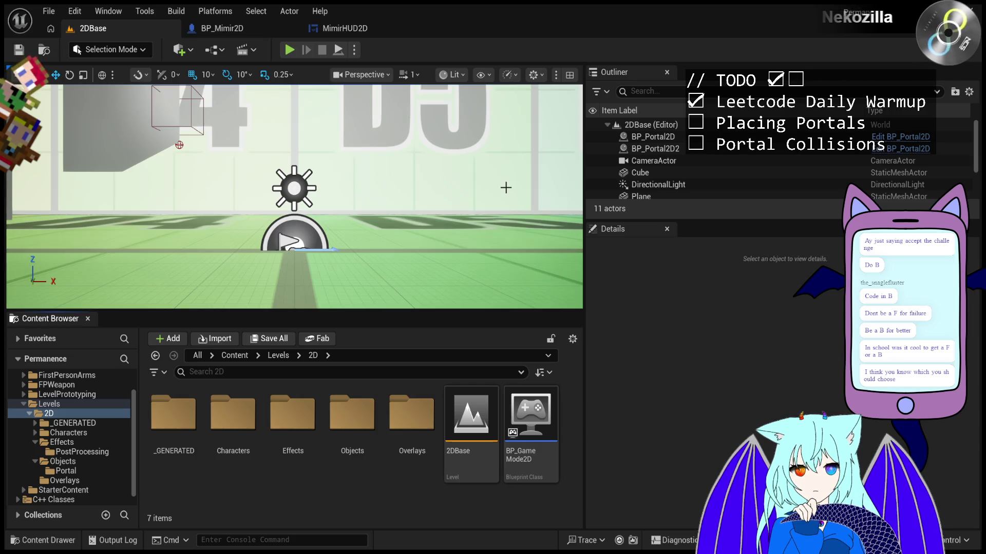
Play-test 2DBase, firing portals at nine spots across the view, then stop with Esc
left_click(290, 50)
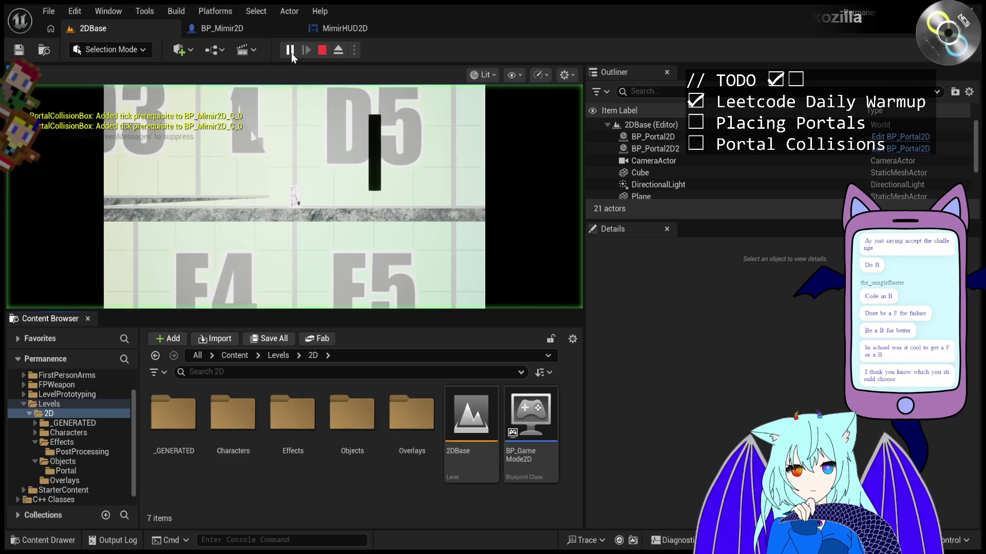
left_click(329, 197)
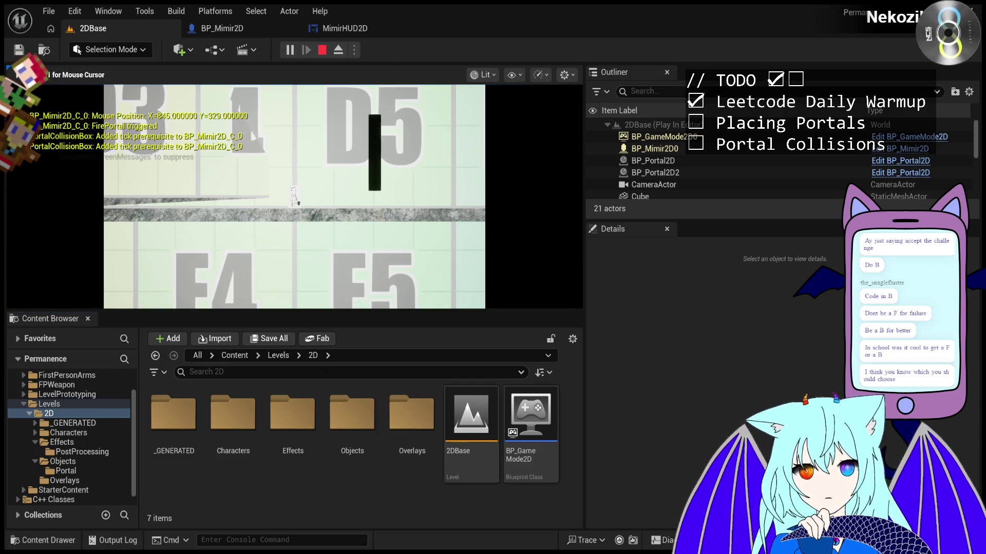
left_click(314, 229)
left_click(312, 250)
left_click(326, 281)
left_click(185, 86)
left_click(104, 102)
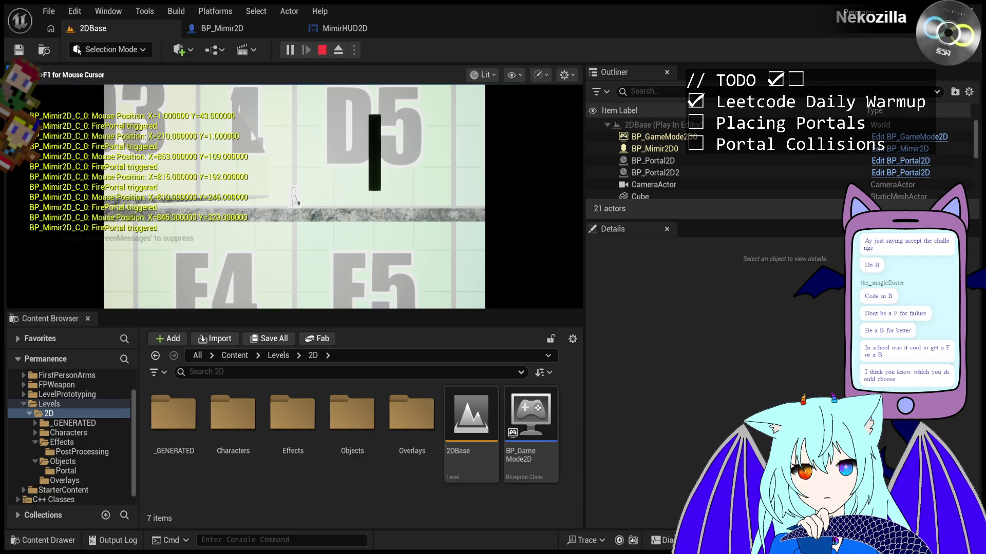
left_click(105, 190)
left_click(315, 171)
left_click(484, 151)
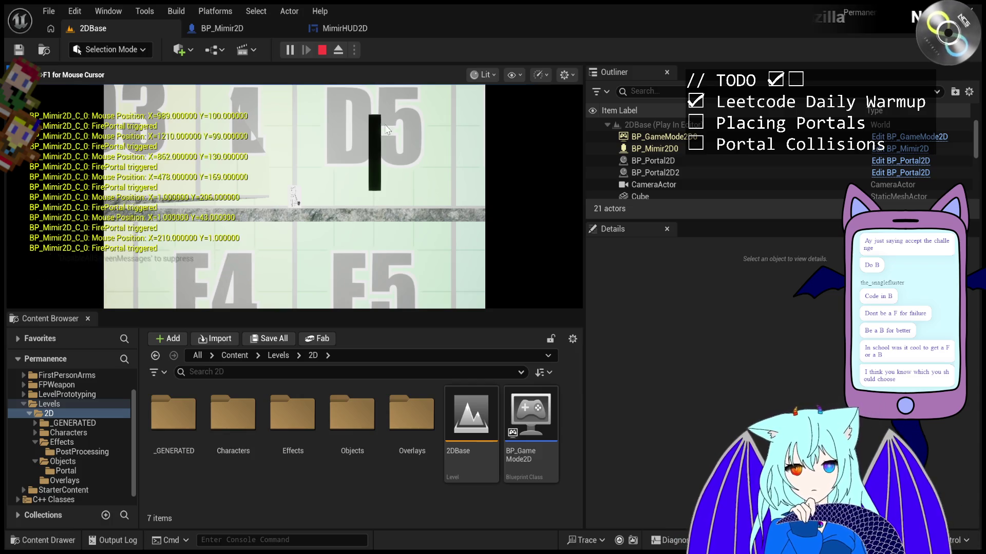
key("Escape")
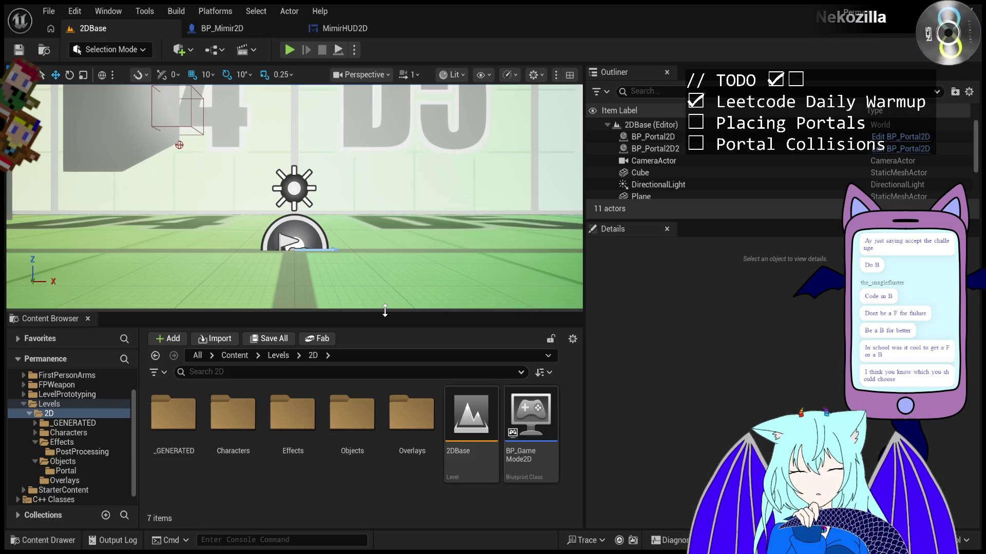
Run one more quick play-test, then select Image_0 in the MimirHUD2D hierarchy
left_click(289, 50)
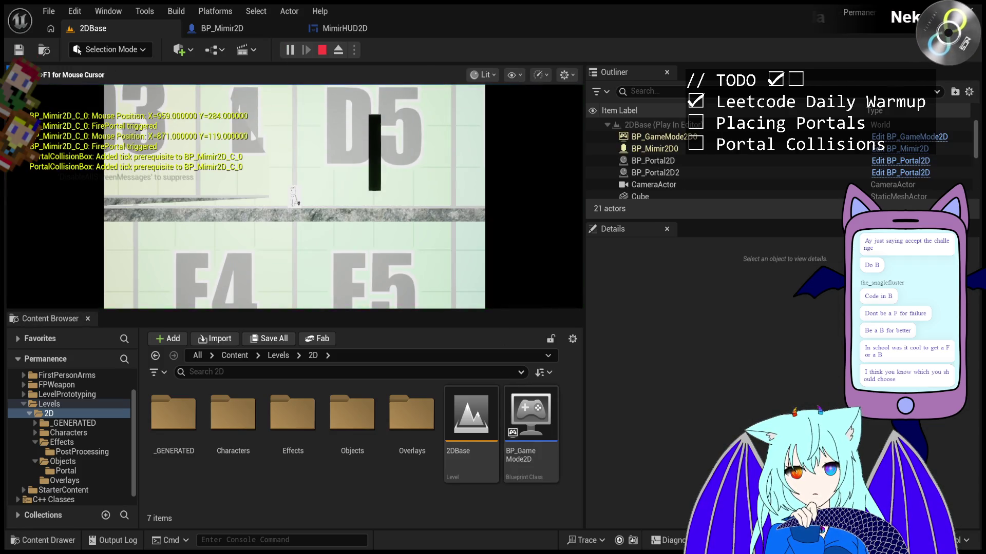
key("Escape")
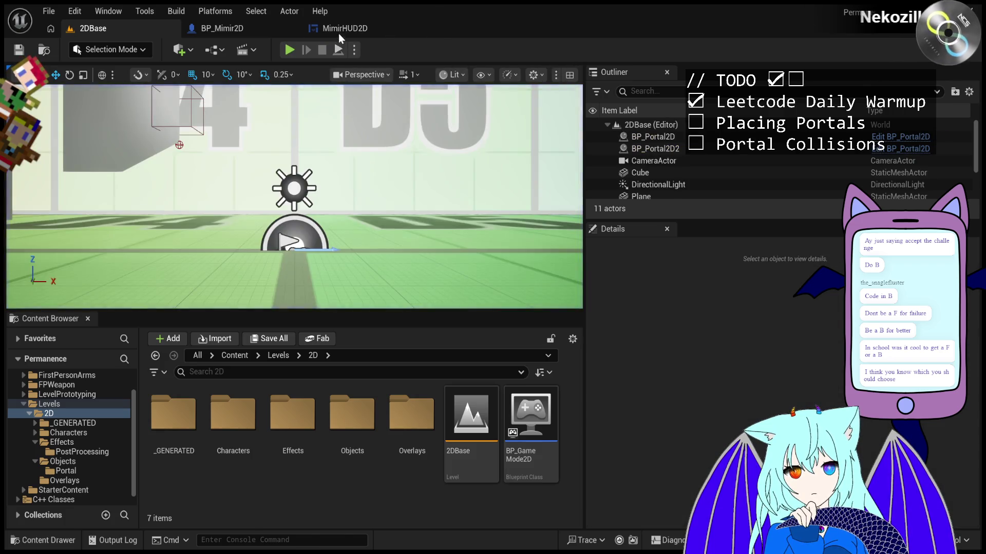
left_click(338, 33)
left_click(74, 362)
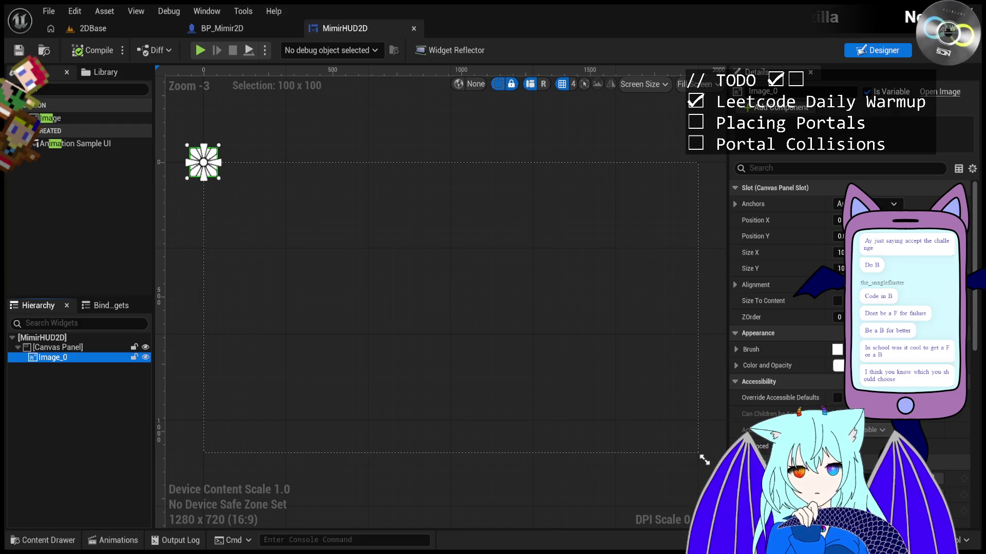
Rename the image widget to CrosshairImage, then start a new 2DBase play session
left_click(69, 359)
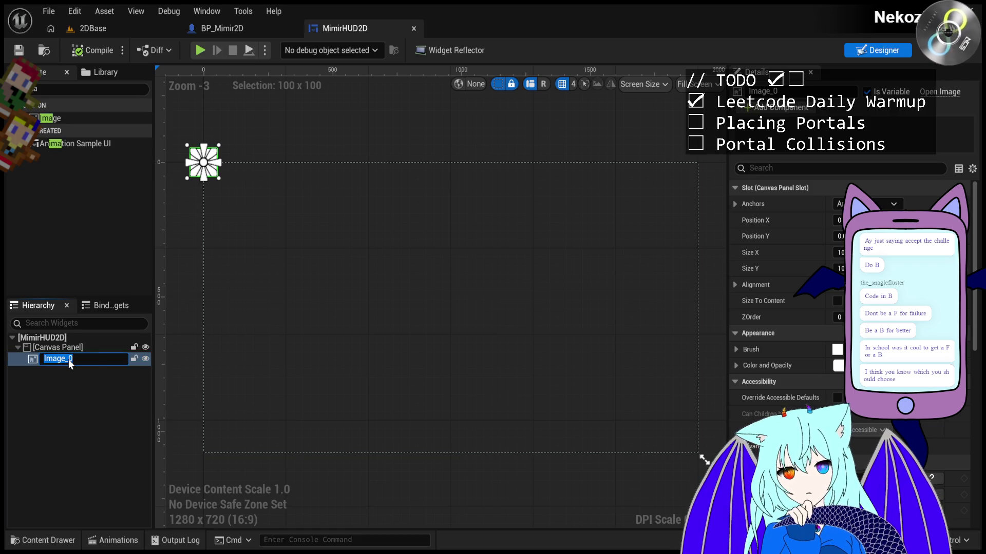
type("CrosshairImage")
key("Return")
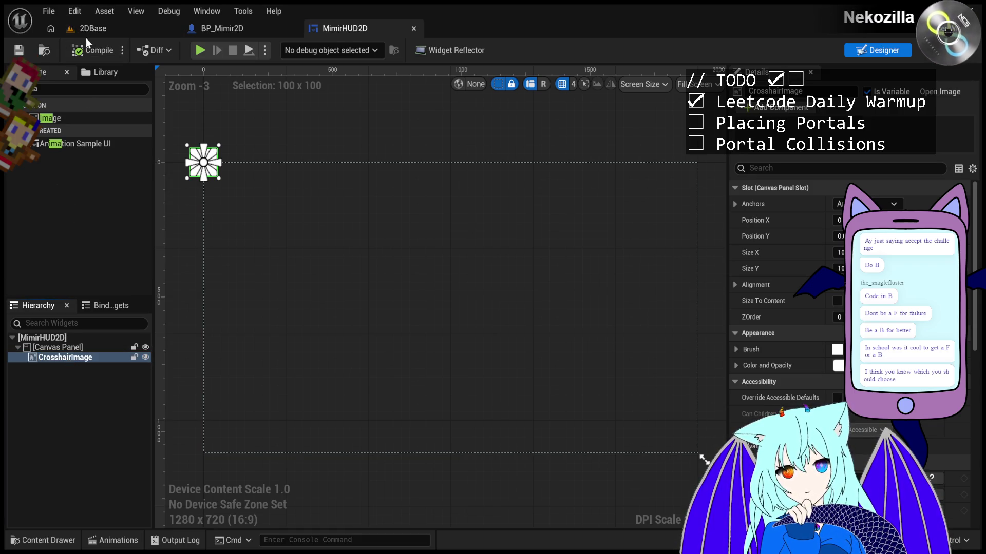
left_click(86, 32)
left_click(284, 50)
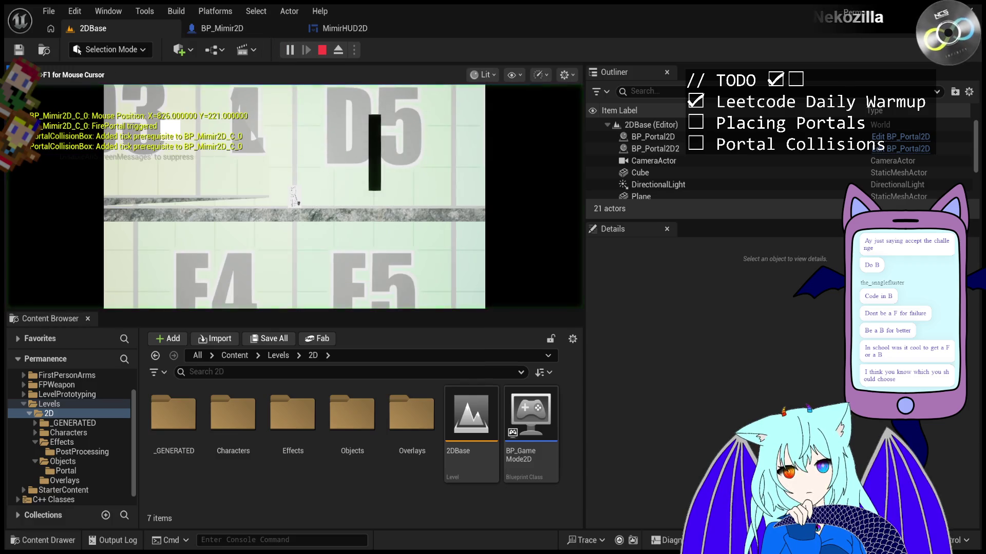
Fire portals by clicking down the level's left edge, then across to the right side
left_click(129, 153)
left_click(146, 181)
left_click(162, 202)
left_click(167, 220)
left_click(157, 246)
left_click(116, 269)
left_click(66, 257)
left_click(33, 229)
left_click(11, 205)
left_click(7, 170)
left_click(7, 141)
left_click(12, 91)
left_click(11, 77)
left_click(468, 245)
left_click(479, 248)
left_click(291, 182)
left_click(324, 184)
left_click(432, 220)
left_click(490, 247)
left_click(564, 275)
left_click(580, 296)
triple_click(580, 300)
left_click(581, 296)
Keep firing portals along the level's right edge and toward the top-left corner
left_click(582, 276)
left_click(582, 233)
left_click(582, 161)
left_click(582, 103)
left_click(497, 138)
left_click(451, 144)
left_click(502, 163)
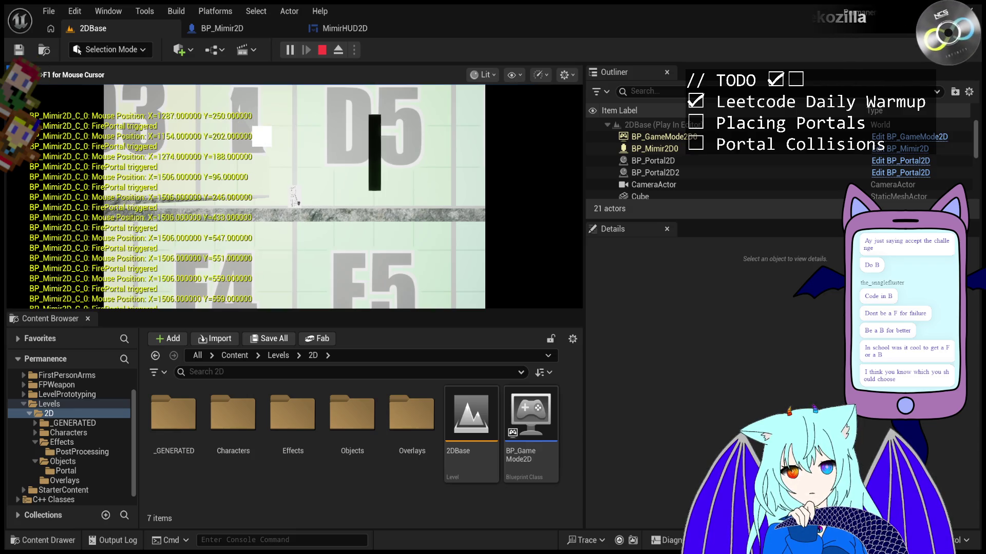
left_click(581, 215)
left_click(582, 213)
left_click(582, 213)
left_click(581, 211)
left_click(581, 209)
left_click(582, 209)
left_click(582, 209)
left_click(582, 200)
left_click(582, 204)
left_click(582, 197)
left_click(582, 192)
left_click(583, 183)
left_click(438, 158)
left_click(103, 120)
left_click(6, 75)
left_click(7, 64)
left_click(7, 66)
left_click(8, 66)
left_click(7, 66)
left_click(119, 175)
left_click(582, 279)
left_click(582, 261)
left_click(582, 263)
Move the white portal square around the level with more clicks, watching the logged positions
left_click(348, 216)
left_click(349, 216)
left_click(479, 229)
left_click(580, 238)
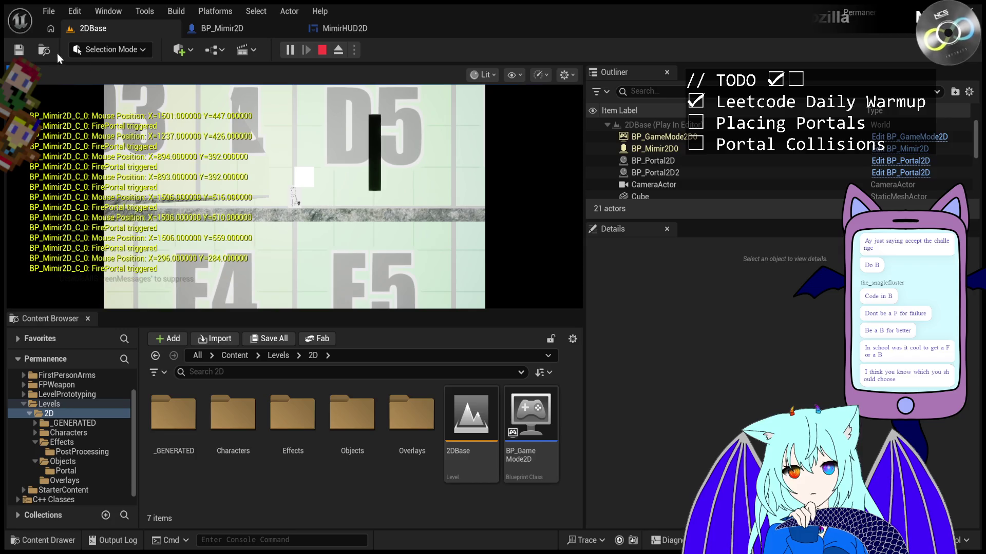
left_click(123, 77)
left_click(124, 77)
left_click(212, 102)
left_click(250, 103)
left_click(298, 110)
left_click(387, 119)
left_click(212, 123)
left_click(8, 86)
left_click(9, 67)
left_click(9, 67)
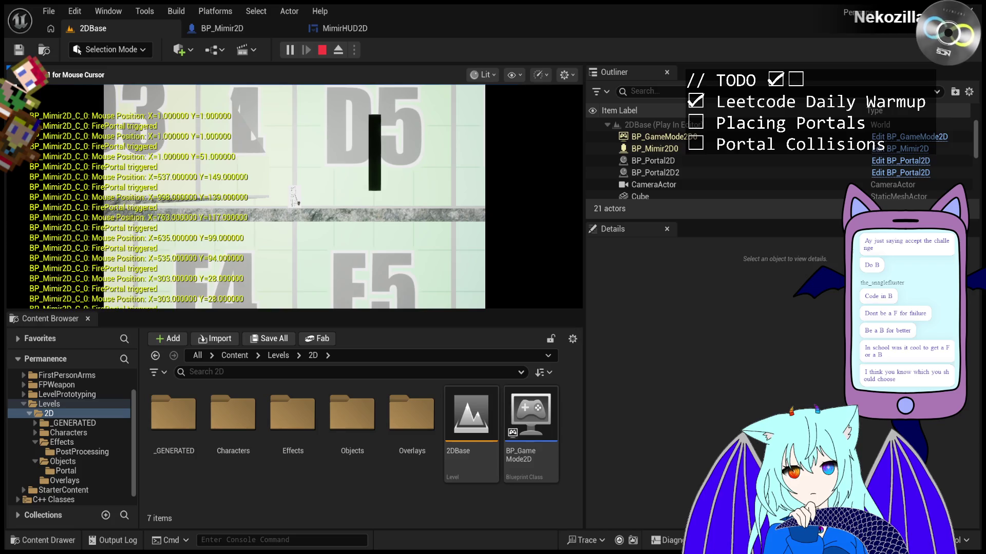
left_click(8, 68)
left_click(60, 105)
left_click(302, 189)
left_click(544, 202)
left_click(582, 211)
left_click(583, 228)
left_click(582, 244)
left_click(582, 248)
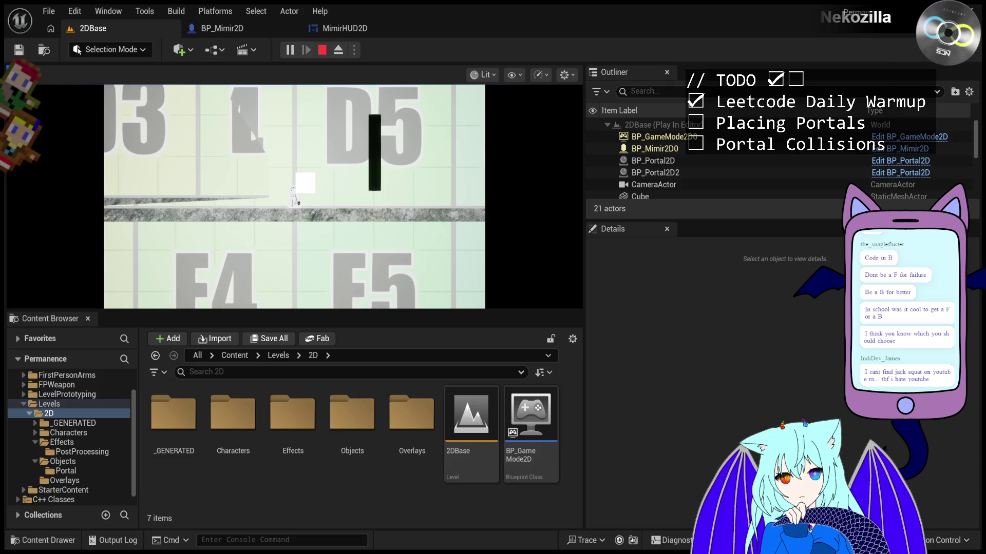
Fire a long series of portals, mostly along the level's right side
left_click(393, 209)
left_click(393, 205)
left_click(393, 202)
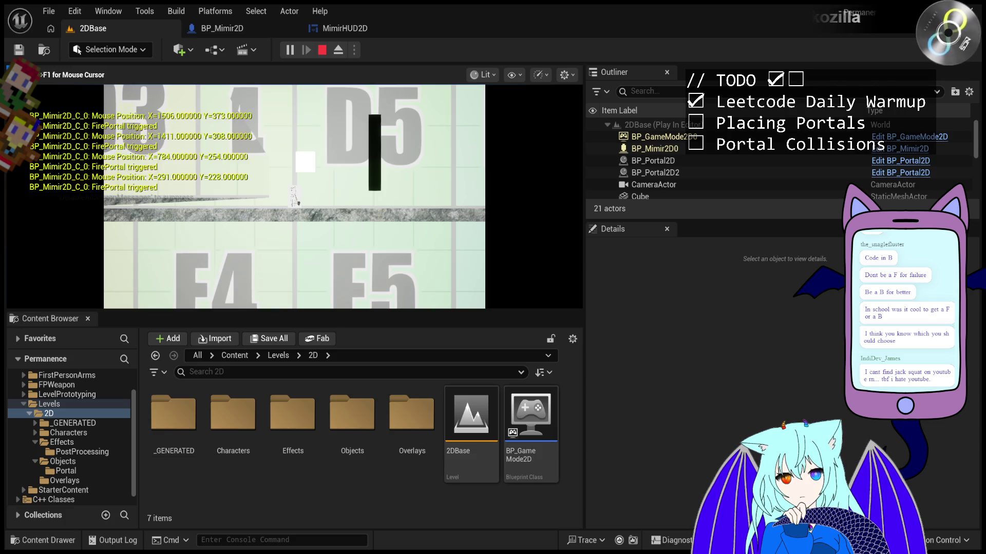
left_click(393, 180)
left_click(392, 162)
left_click(368, 146)
left_click(208, 132)
left_click(80, 125)
left_click(393, 206)
left_click(393, 200)
left_click(393, 199)
left_click(393, 197)
left_click(392, 197)
left_click(393, 201)
left_click(392, 203)
left_click(392, 203)
left_click(392, 202)
left_click(393, 200)
left_click(393, 199)
left_click(393, 199)
left_click(393, 199)
left_click(393, 198)
left_click(393, 196)
left_click(393, 194)
Move the white portal square up and left, then to spots across the level's left and middle
left_click(393, 211)
left_click(392, 208)
left_click(393, 201)
left_click(392, 200)
left_click(361, 187)
left_click(28, 190)
left_click(5, 183)
left_click(13, 182)
left_click(223, 177)
left_click(277, 182)
left_click(268, 194)
left_click(215, 175)
Fire a final burst of portals around the level, then end the play test
left_click(549, 222)
left_click(584, 207)
left_click(584, 206)
left_click(584, 251)
left_click(584, 280)
left_click(585, 279)
left_click(529, 267)
left_click(172, 193)
left_click(135, 194)
left_click(257, 191)
left_click(6, 153)
left_click(5, 131)
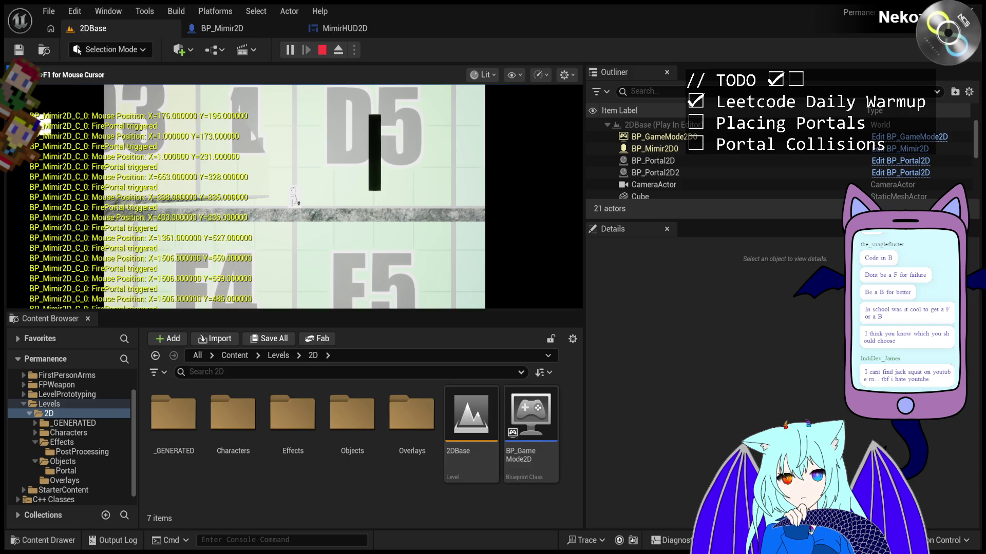
left_click(73, 139)
left_click(420, 253)
left_click(585, 279)
left_click(584, 280)
key("Escape")
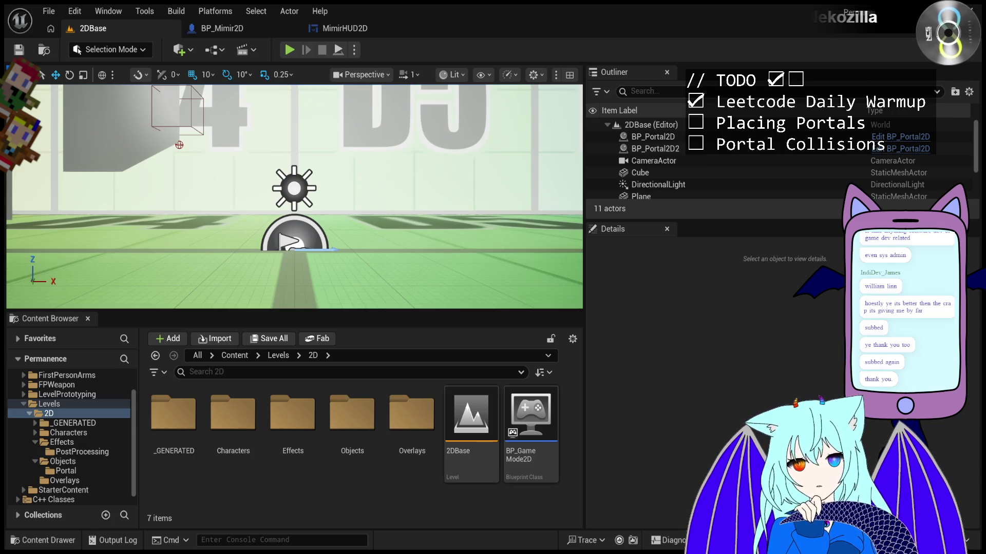
Start playing 2DBase and fire several portals at different mouse positions
left_click(289, 50)
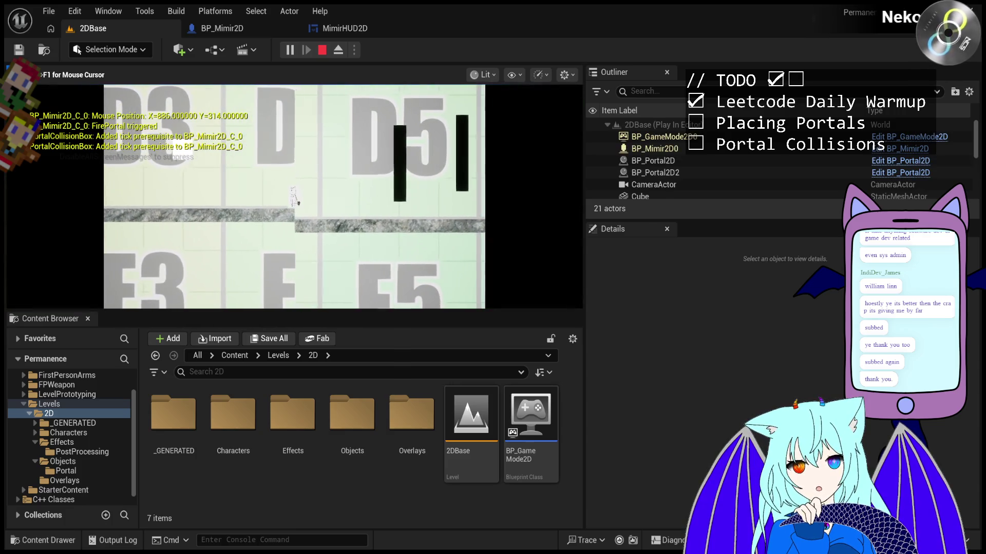
left_click(125, 64)
left_click(397, 179)
left_click(581, 240)
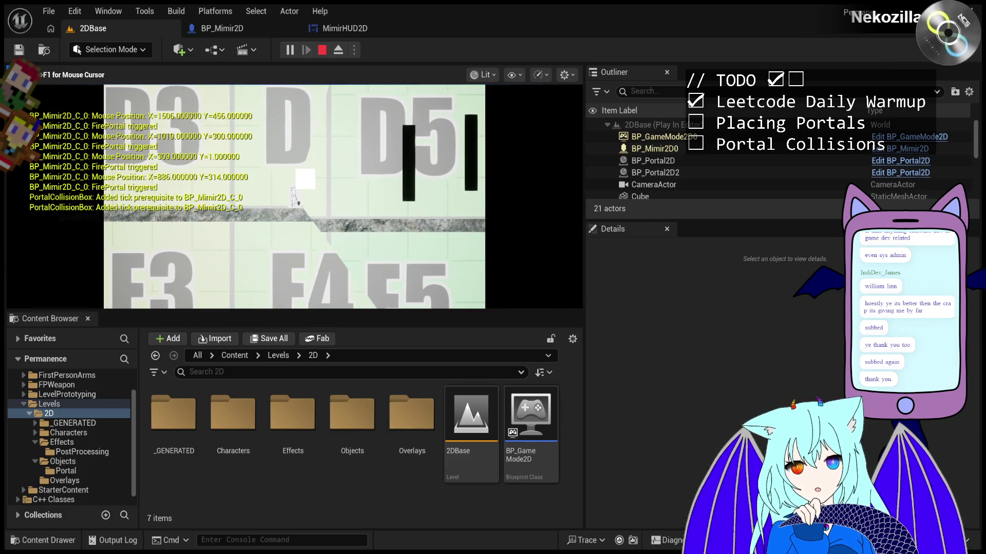
left_click(582, 224)
left_click(582, 216)
left_click(581, 215)
Free the mouse cursor with F1 and fire portals moving left to right across the view
key("F1")
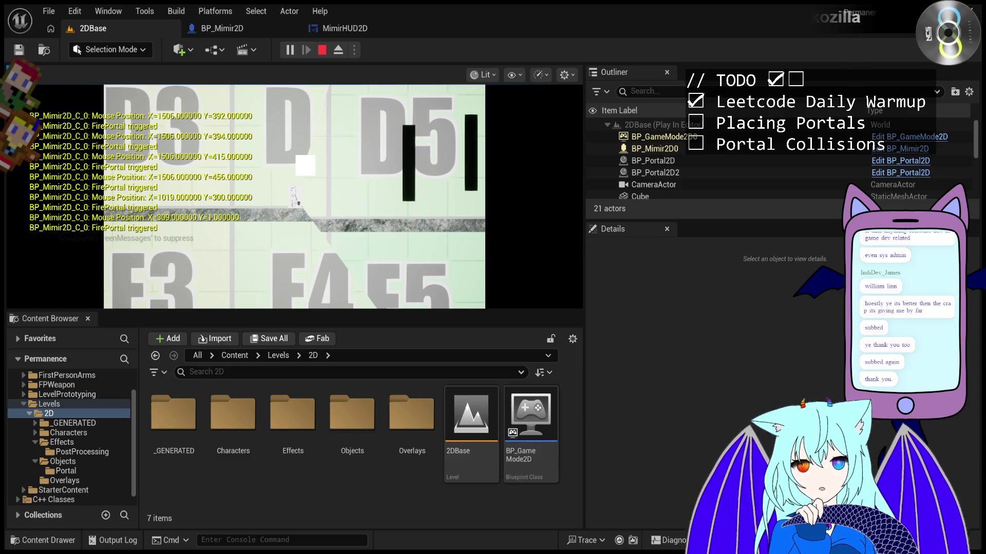
left_click(53, 123)
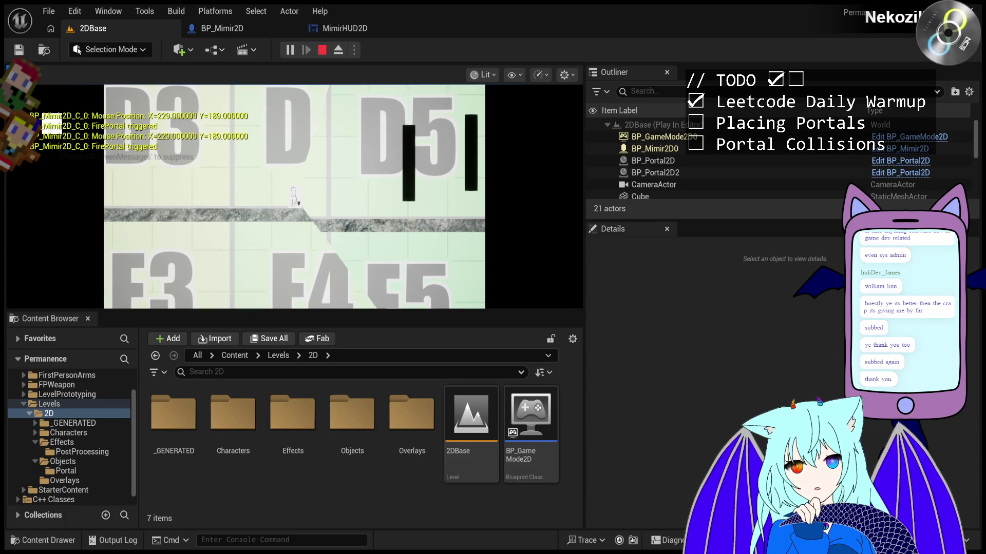
left_click(52, 123)
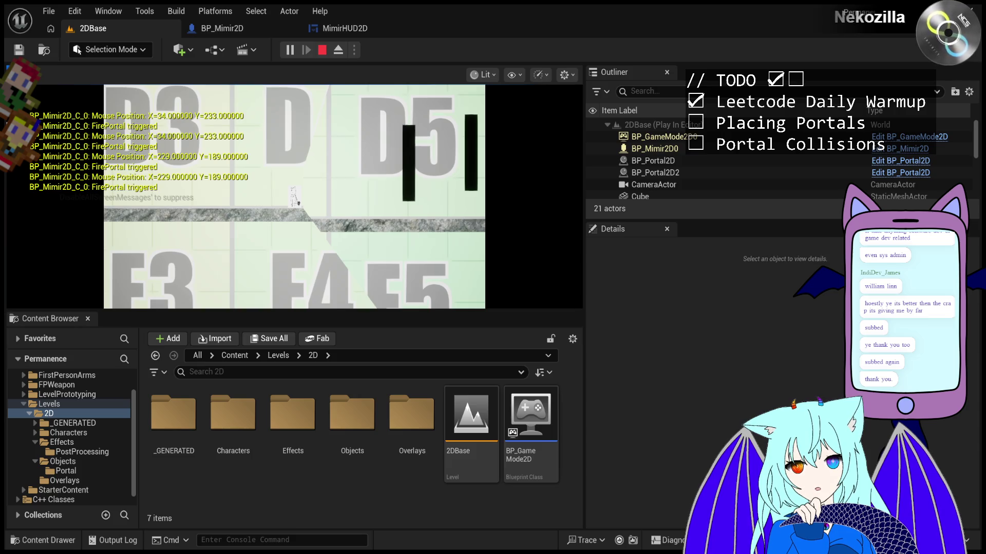
left_click(30, 205)
left_click(32, 200)
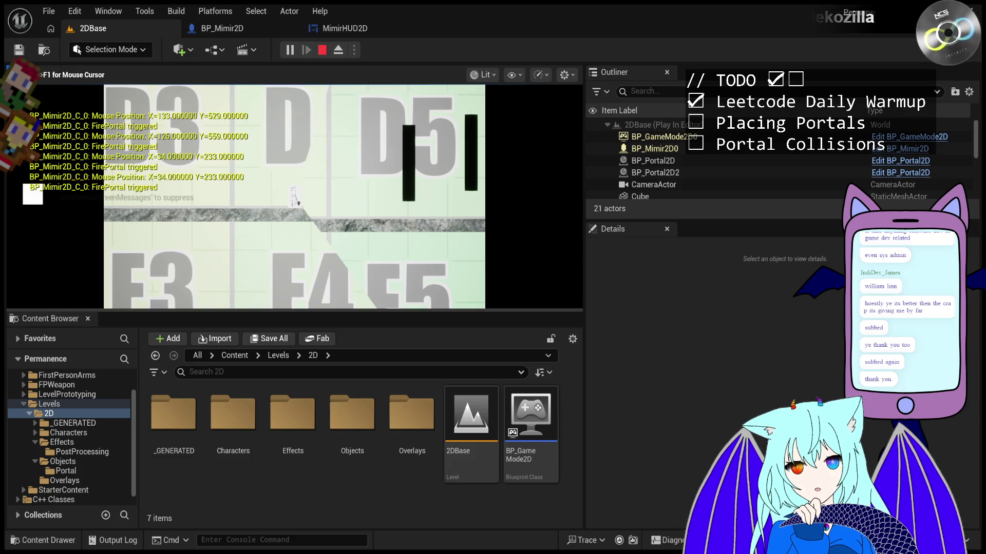
left_click(35, 184)
left_click(65, 205)
left_click(169, 206)
left_click(204, 200)
left_click(246, 200)
Fire repeated portals at one spot to check that each trigger is logged
double_click(255, 200)
left_click(305, 200)
left_click(305, 200)
left_click(305, 200)
left_click(305, 201)
left_click(305, 200)
left_click(305, 200)
left_click(305, 201)
left_click(305, 201)
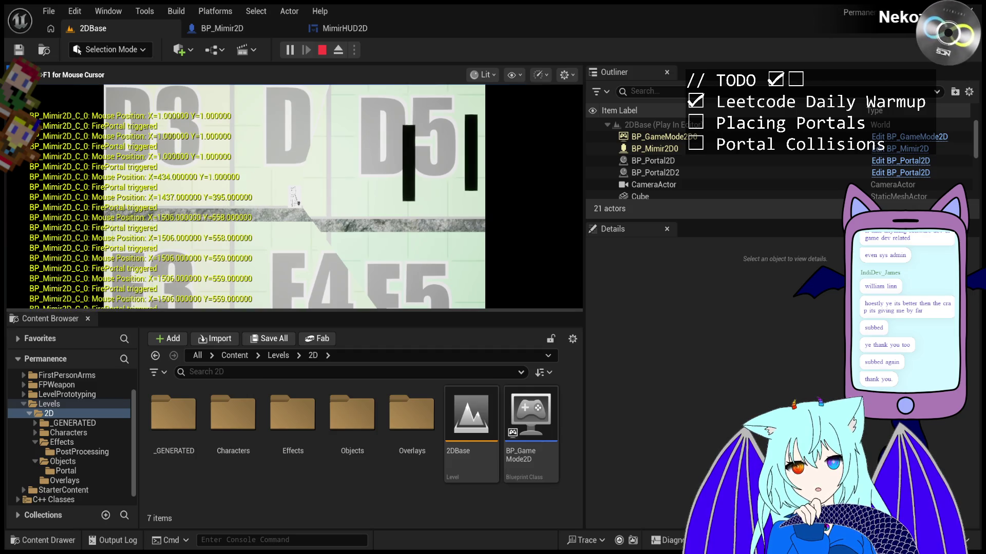
left_click(305, 200)
left_click(305, 200)
left_click(305, 201)
left_click(305, 201)
left_click(305, 200)
left_click(305, 201)
left_click(305, 200)
left_click(305, 200)
left_click(305, 200)
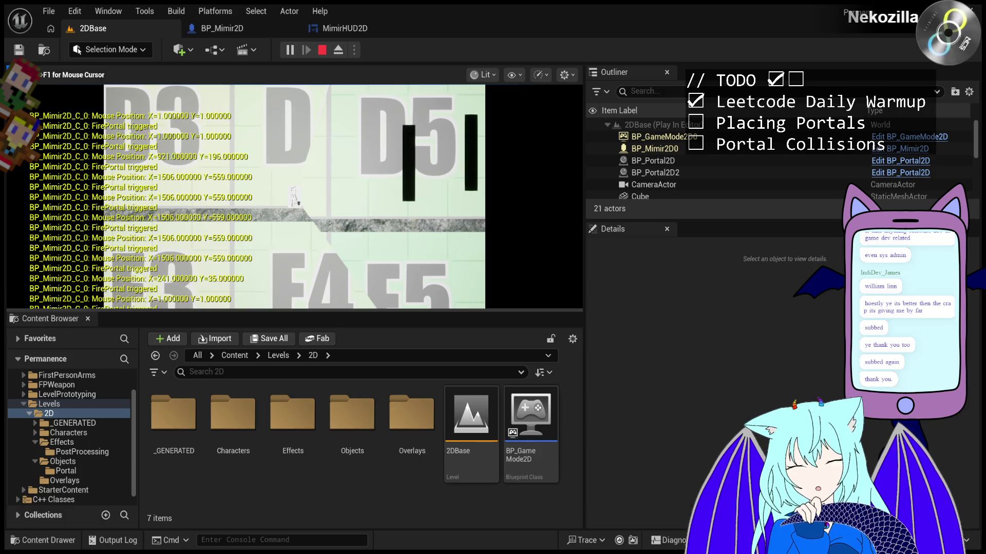
left_click(305, 200)
left_click(305, 200)
left_click(305, 201)
left_click(305, 200)
left_click(305, 200)
left_click(305, 200)
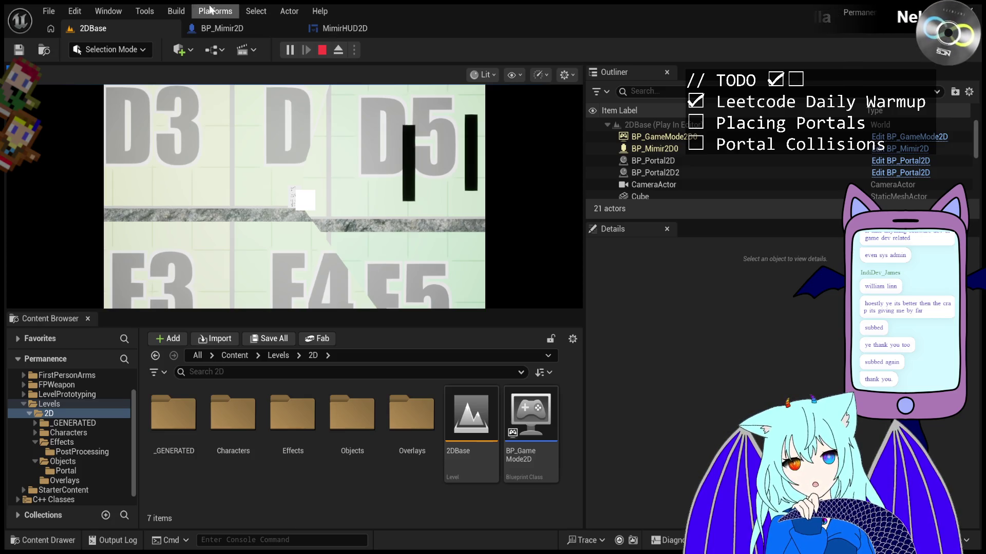
In MimirHUD2D, anchor CrosshairImage to the canvas centre with Position X and Y set to 0
left_click(328, 28)
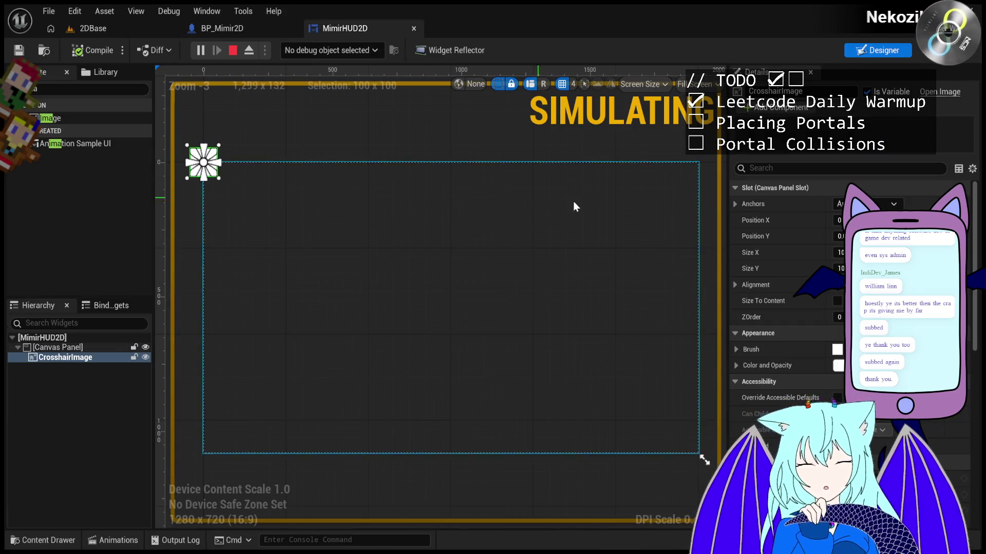
left_click(883, 283)
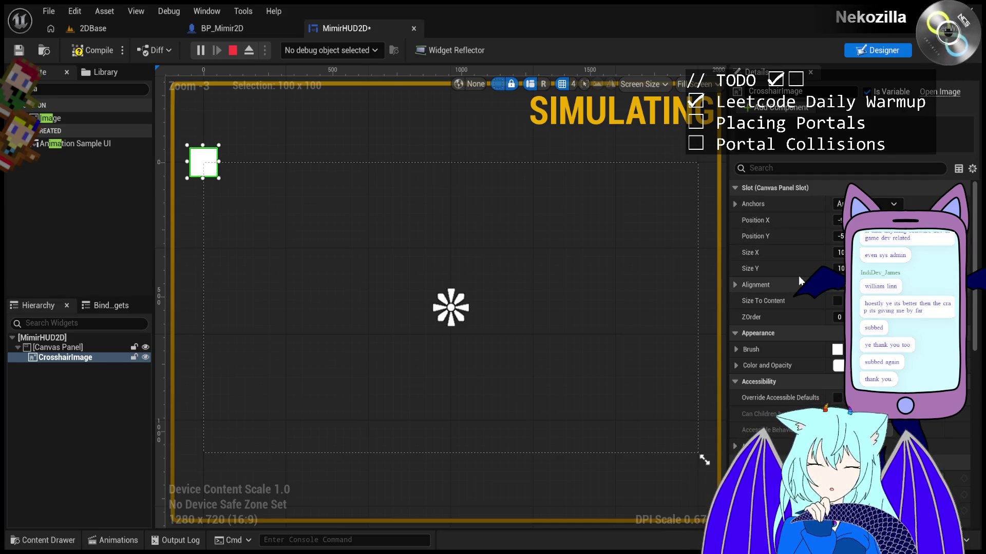
type("0")
key("Tab")
type("0")
key("Return")
Restart the 2DBase play test with the centred crosshair, stop it, and return to MimirHUD2D
left_click(112, 30)
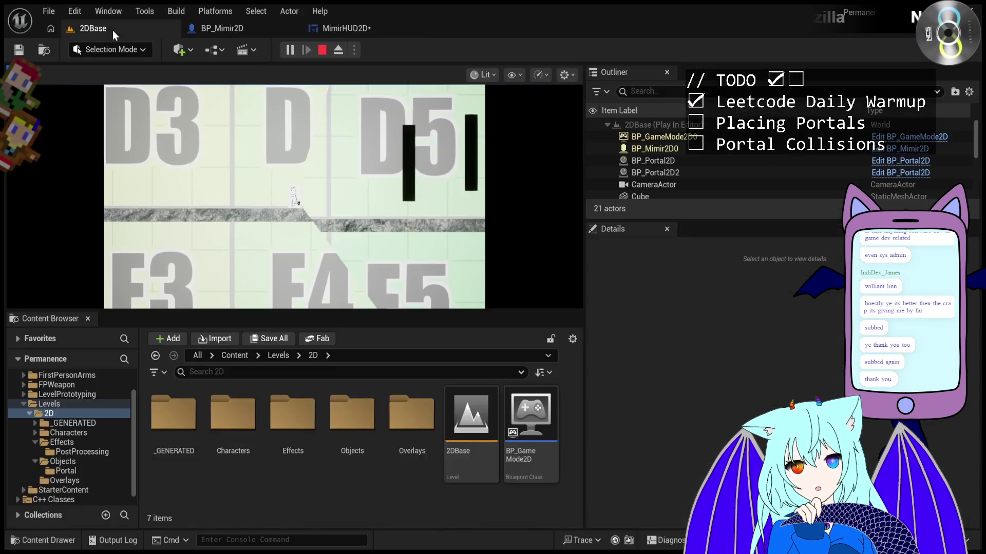
left_click(315, 48)
left_click(286, 51)
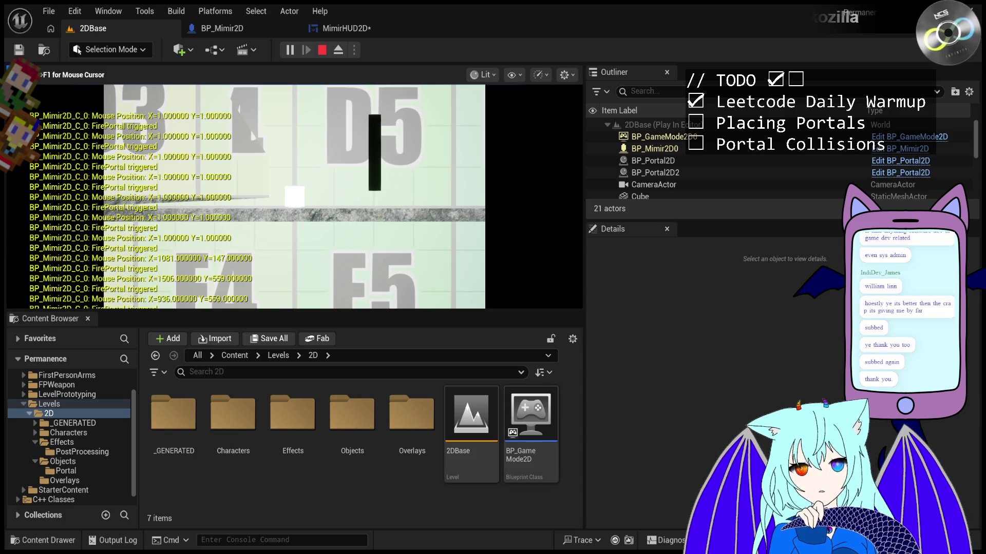
key("Escape")
left_click(357, 32)
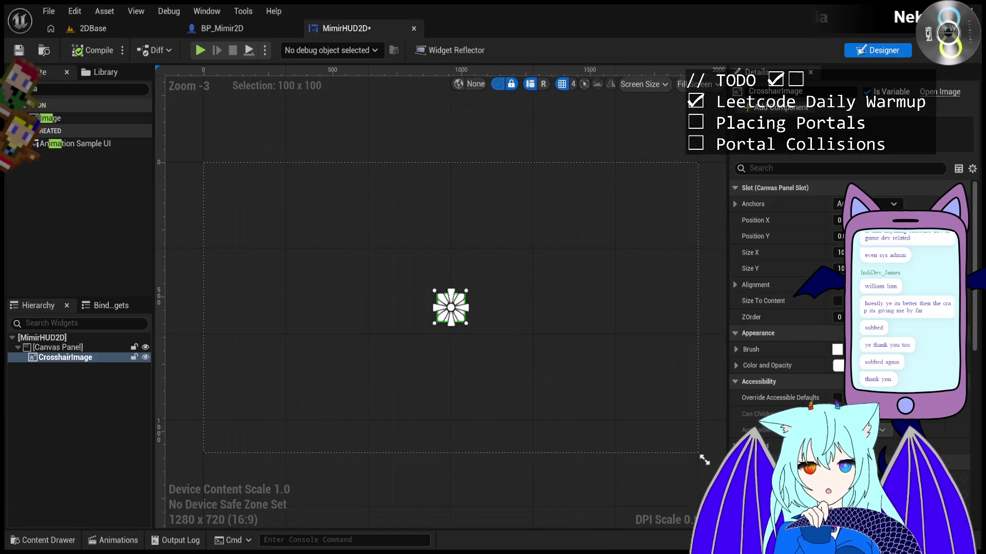
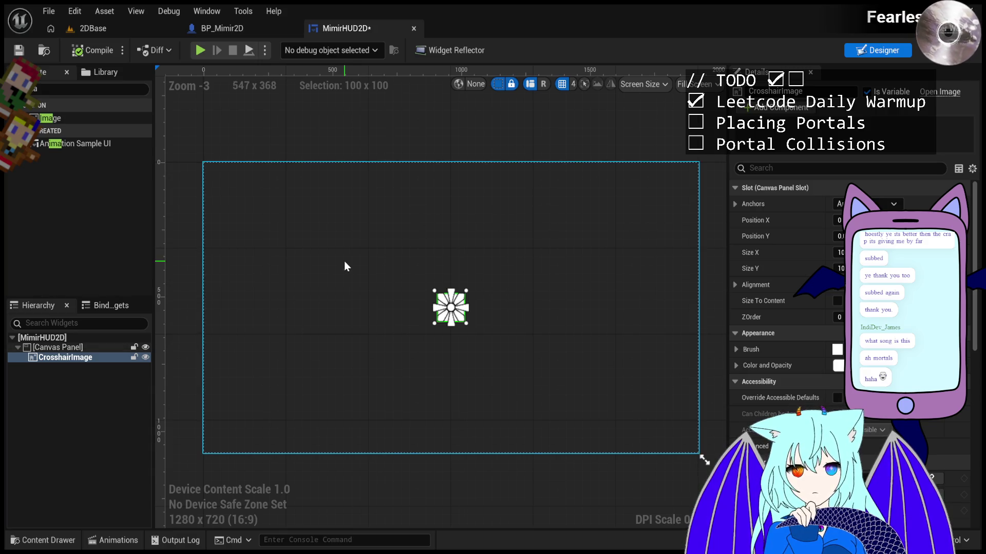
Play the 2DBase level, fire one test portal, and end the play session
left_click(161, 33)
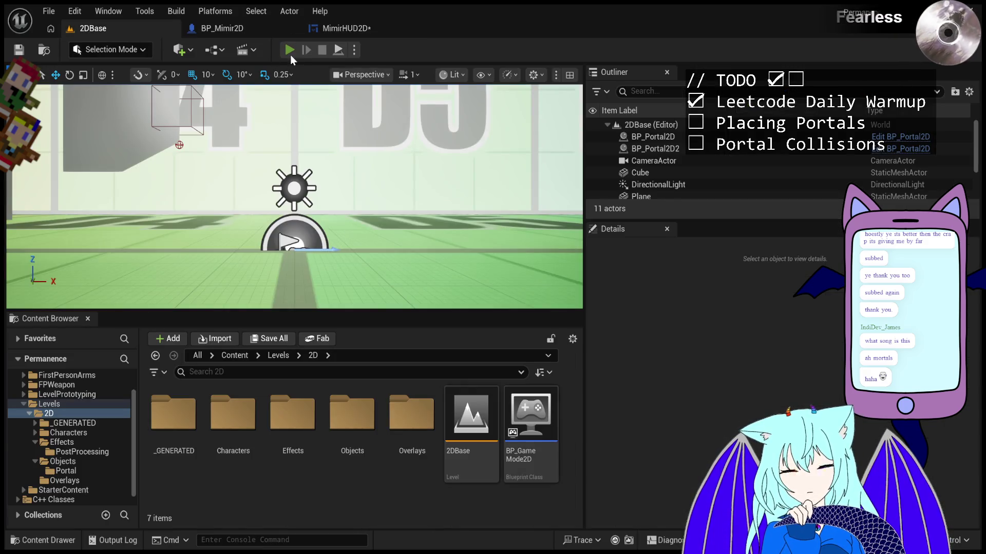
left_click(291, 51)
left_click(45, 87)
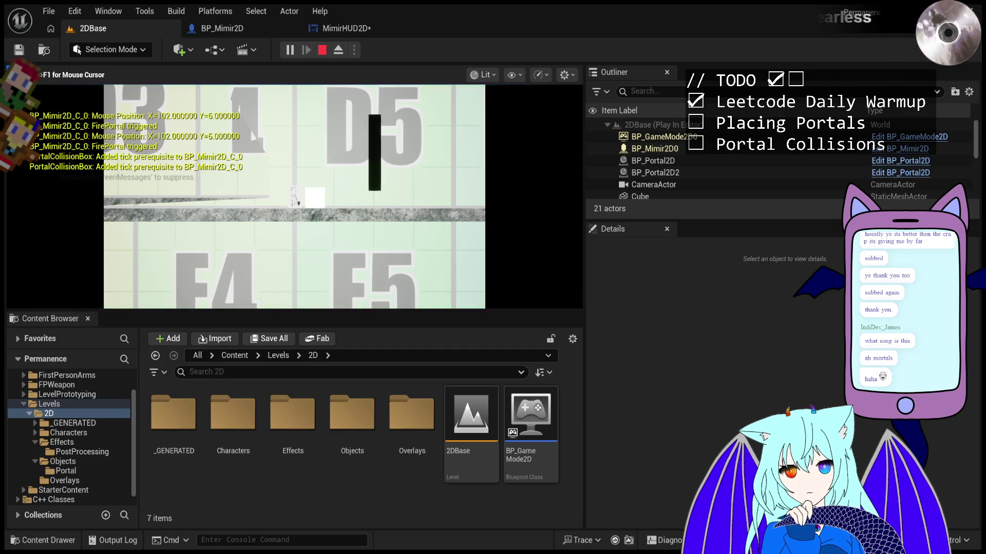
key("Escape")
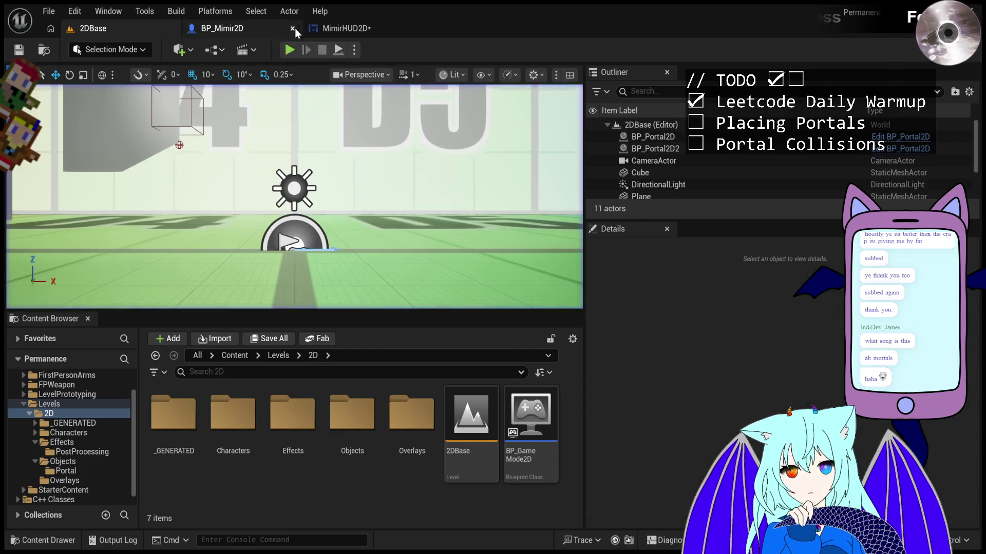
In MimirHUD2D, anchor CrosshairImage top-left at Position 0, 0, then return to 2DBase
left_click(335, 32)
left_click(840, 204)
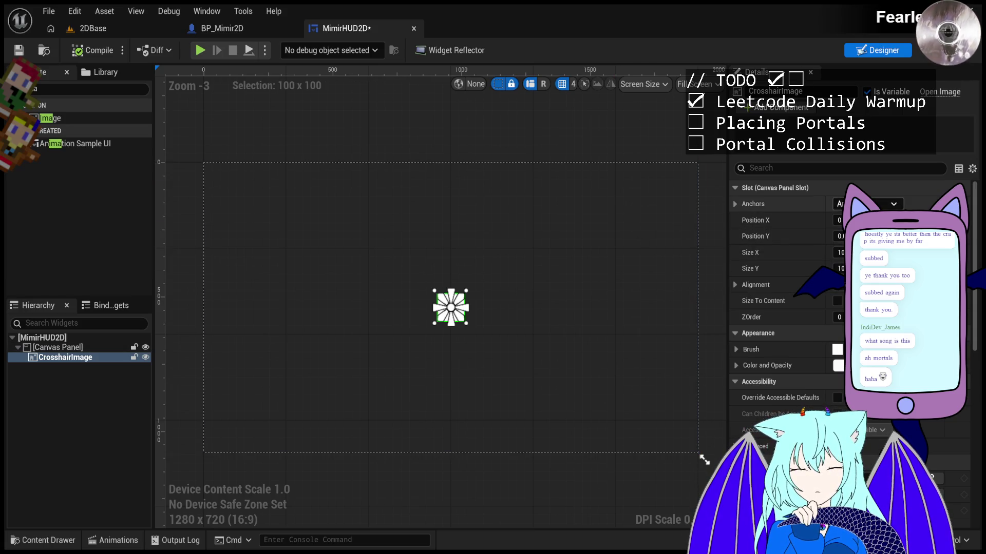
left_click(828, 232)
left_click(839, 220)
type("0")
key("Tab")
type("0")
key("Return")
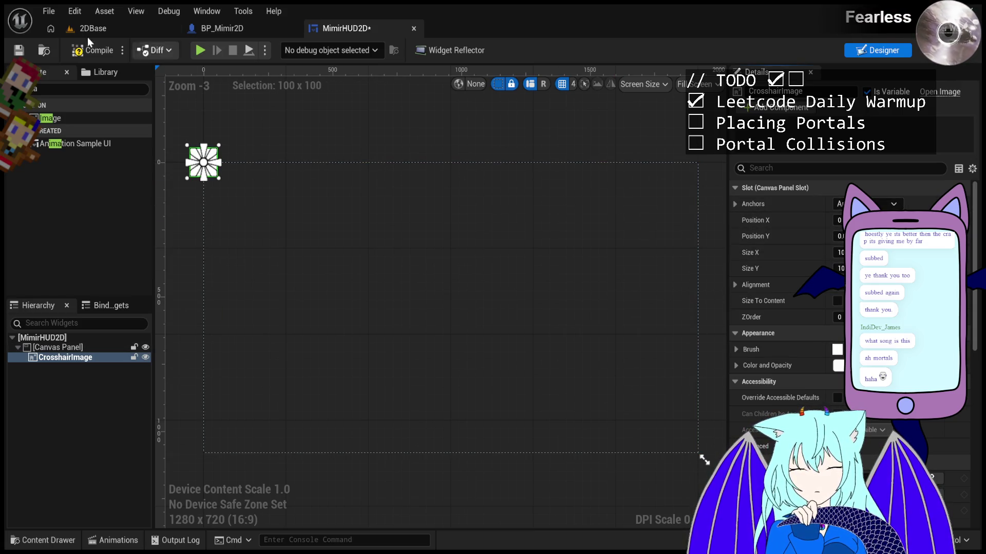
left_click(97, 47)
left_click(105, 25)
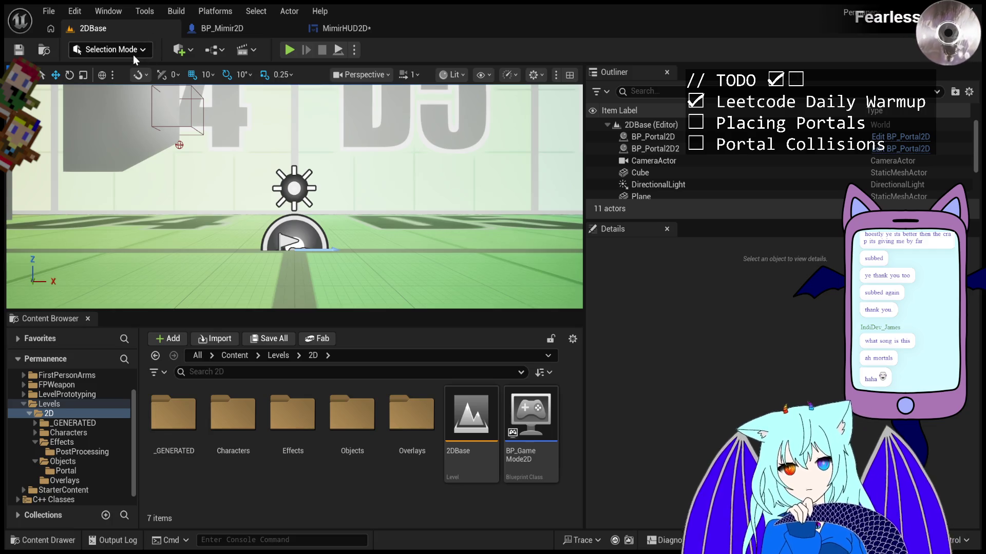
Start the 2D game and fire portals at about a dozen spots to log mouse positions
left_click(290, 50)
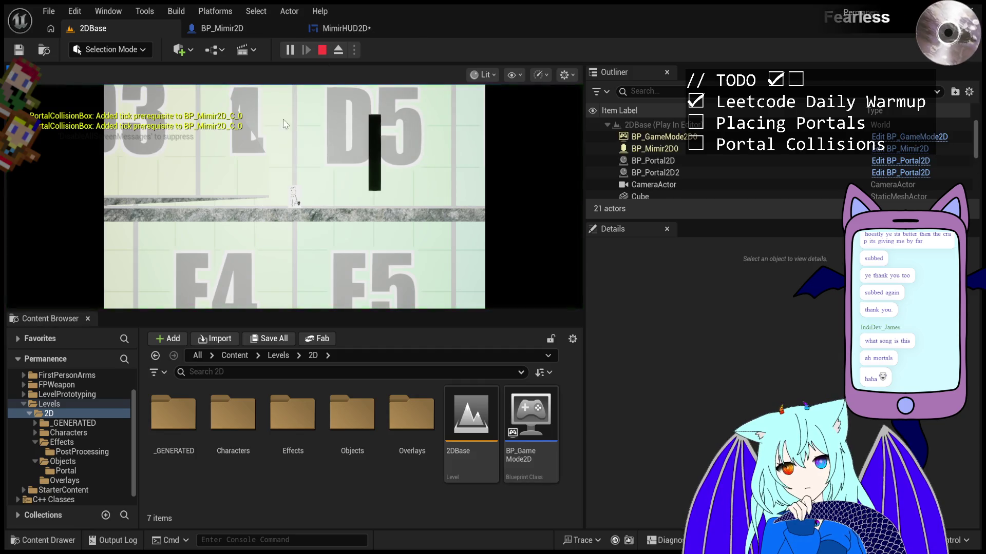
left_click(105, 85)
left_click(235, 237)
left_click(324, 286)
left_click(324, 284)
left_click(124, 132)
left_click(107, 85)
left_click(112, 85)
left_click(109, 85)
left_click(110, 85)
left_click(110, 85)
left_click(112, 85)
left_click(105, 85)
left_click(104, 85)
left_click(104, 85)
left_click(104, 85)
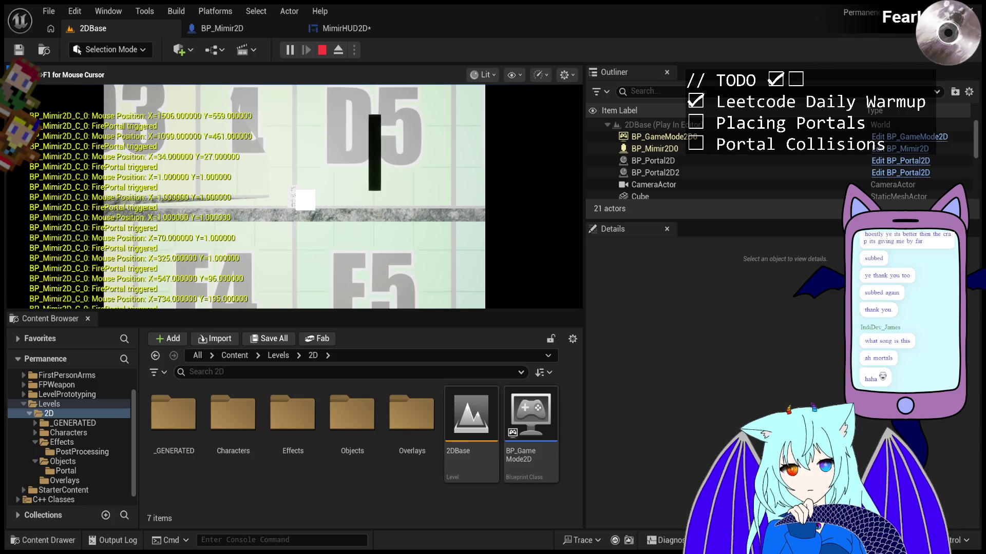
Resize the game view and Content Browser panels, then stop the play session
left_click_drag(584, 304, 315, 271)
left_click_drag(317, 271, 324, 271)
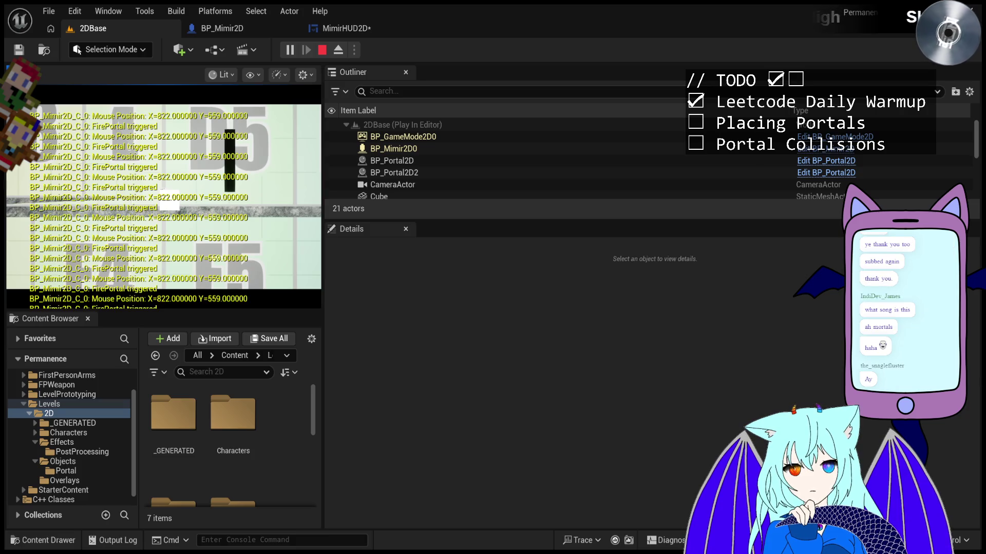
mouse_move(324, 348)
left_mouse_down()
mouse_move(648, 348)
mouse_move(481, 353)
left_mouse_up()
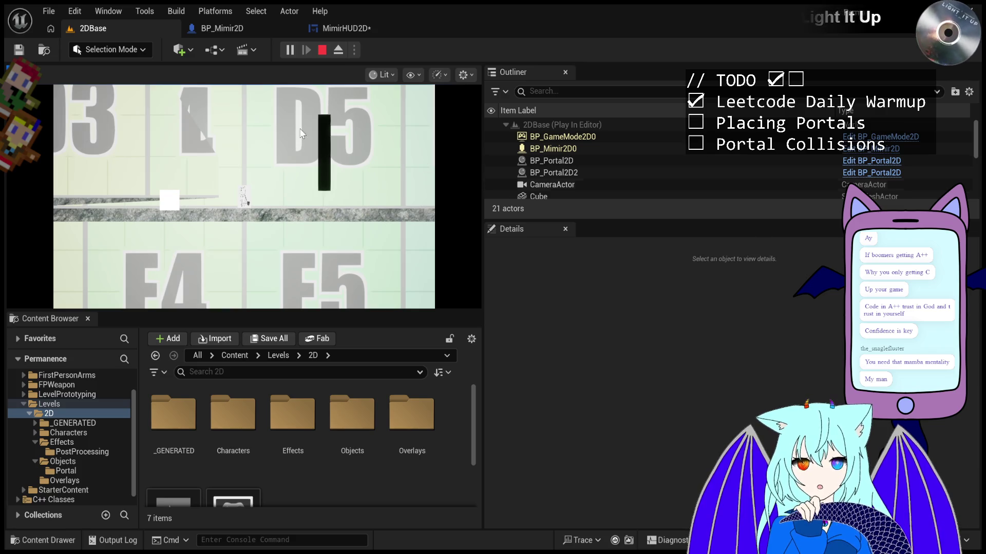
left_click(318, 48)
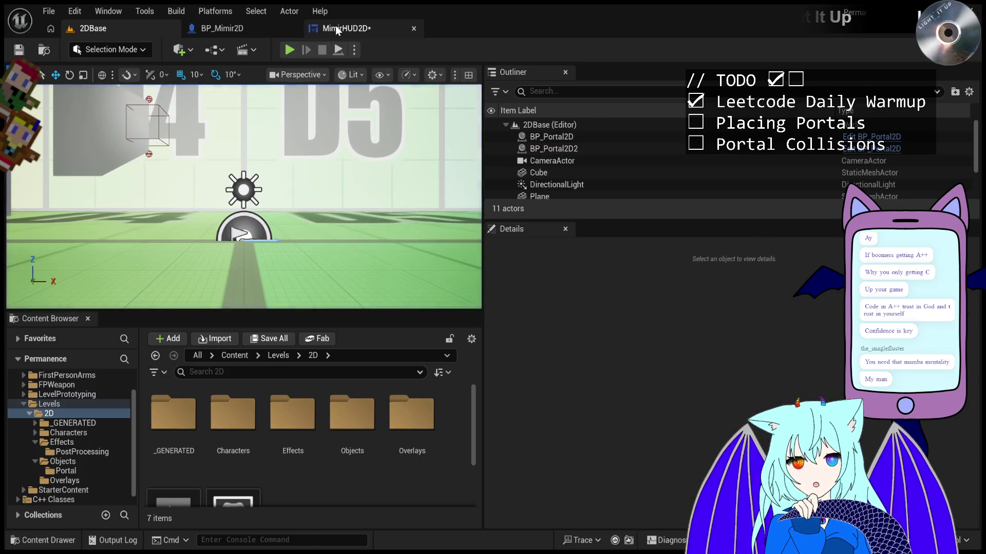
Back in 2DBase, start play and fire portals while sweeping the aim down-right
left_click(335, 27)
left_click(97, 31)
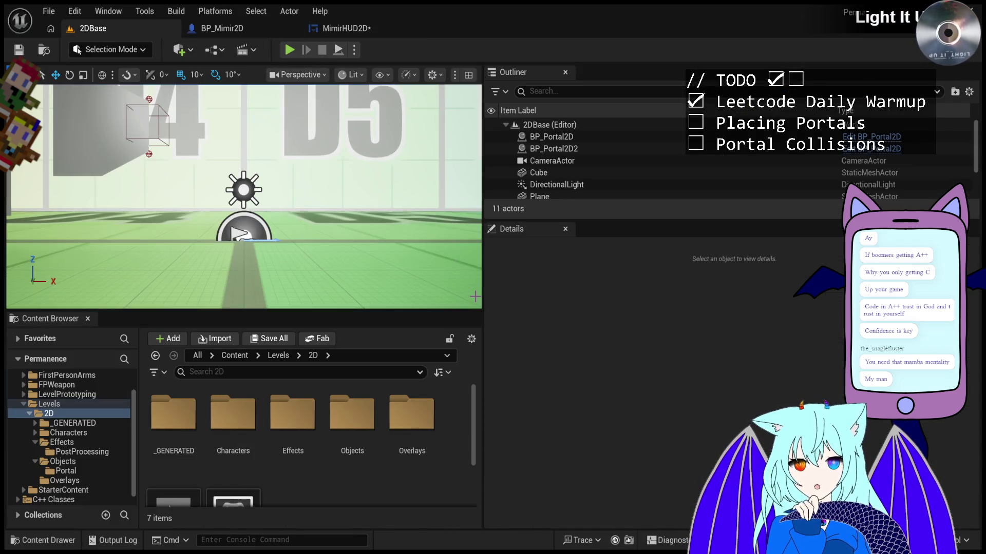
left_click(287, 53)
left_click(286, 184)
left_click(246, 168)
mouse_move(246, 168)
left_mouse_down()
mouse_move(388, 236)
mouse_move(470, 305)
mouse_move(244, 177)
mouse_move(6, 88)
mouse_move(405, 262)
mouse_move(483, 308)
left_mouse_up()
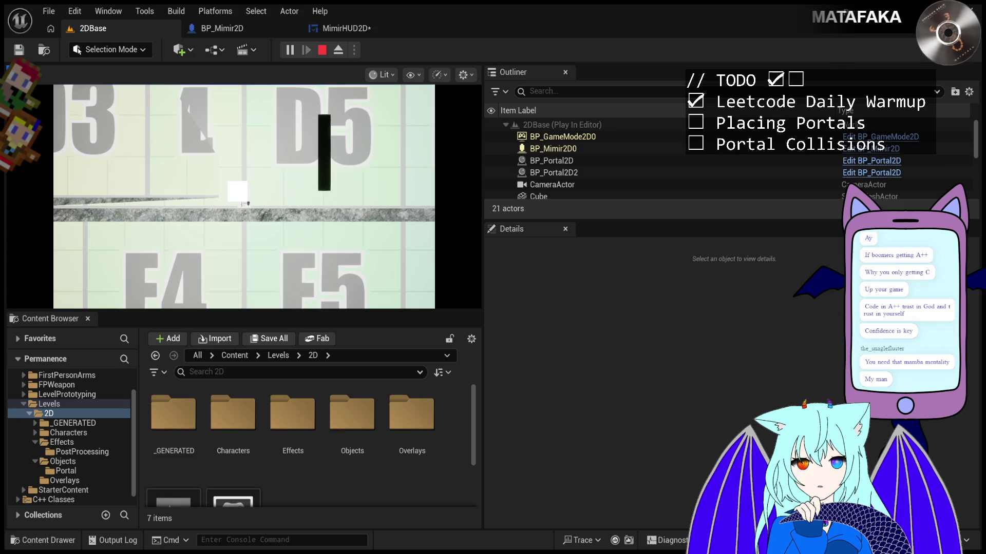
Stop Play-In-Editor, which crashes the editor into the Crash Reporter
left_click(322, 52)
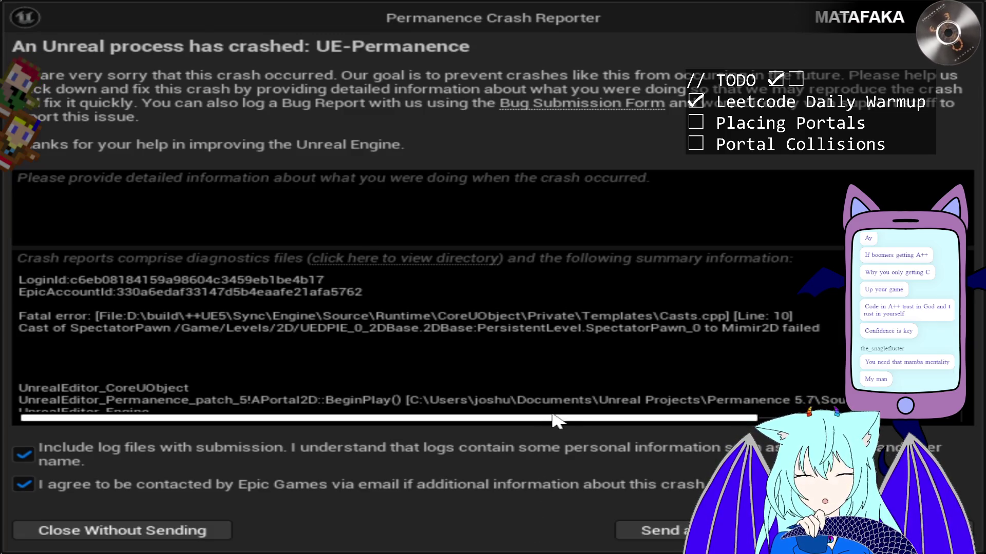
mouse_move(570, 425)
left_mouse_down()
mouse_move(649, 429)
mouse_move(521, 470)
left_mouse_up()
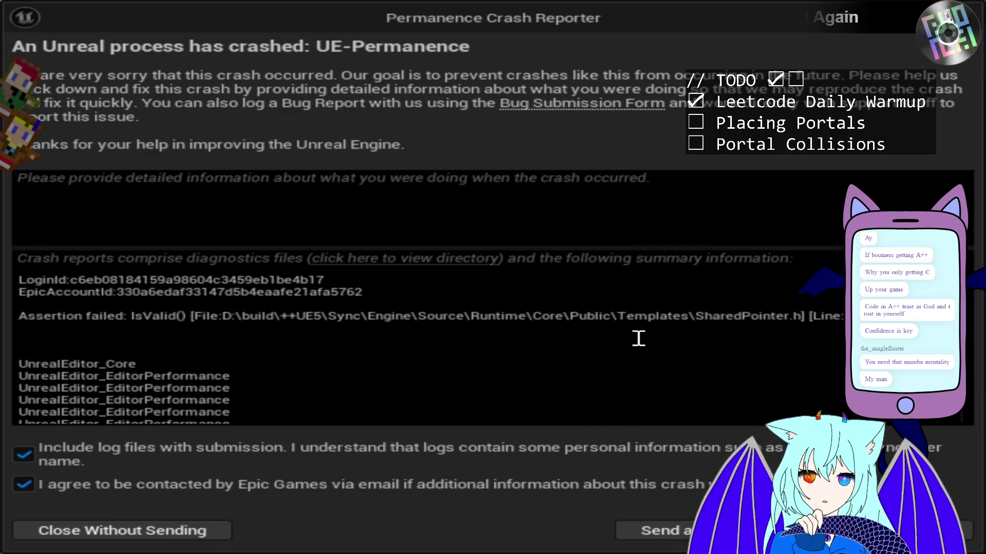
scroll(638, 338, "down", 5)
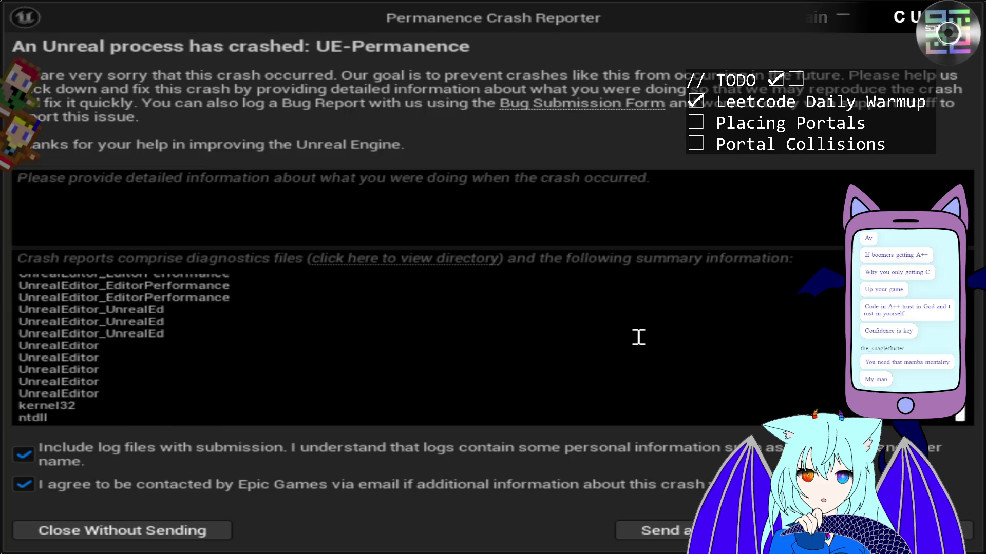
scroll(647, 331, "up", 5)
scroll(666, 330, "down", 5)
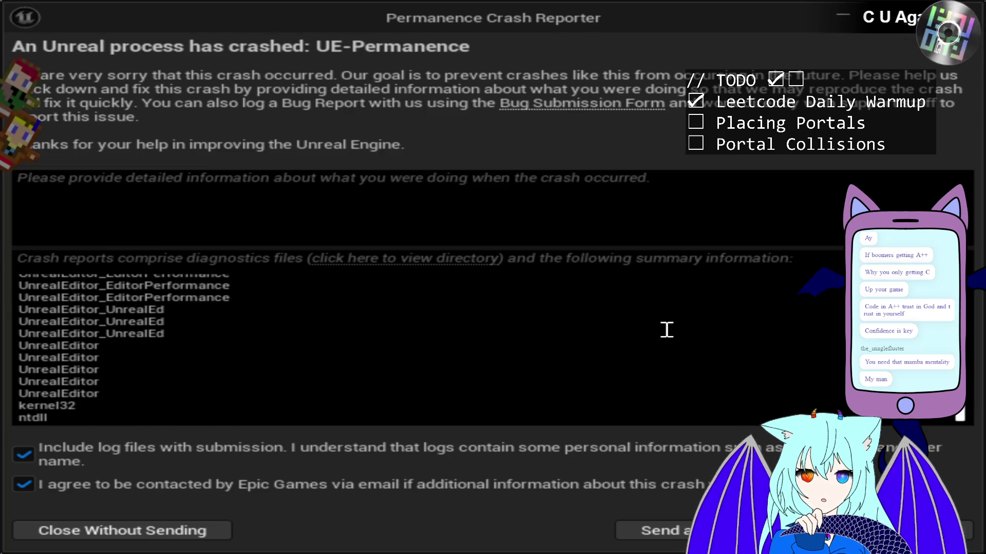
scroll(667, 329, "up", 5)
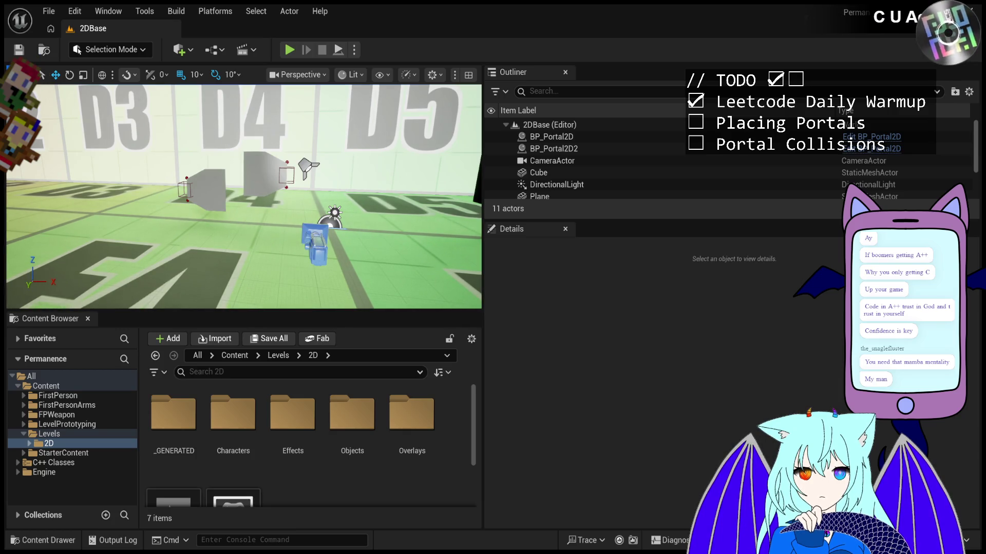
Start the 2D game and fire portals in a sweep toward the top-left edge
left_click(297, 50)
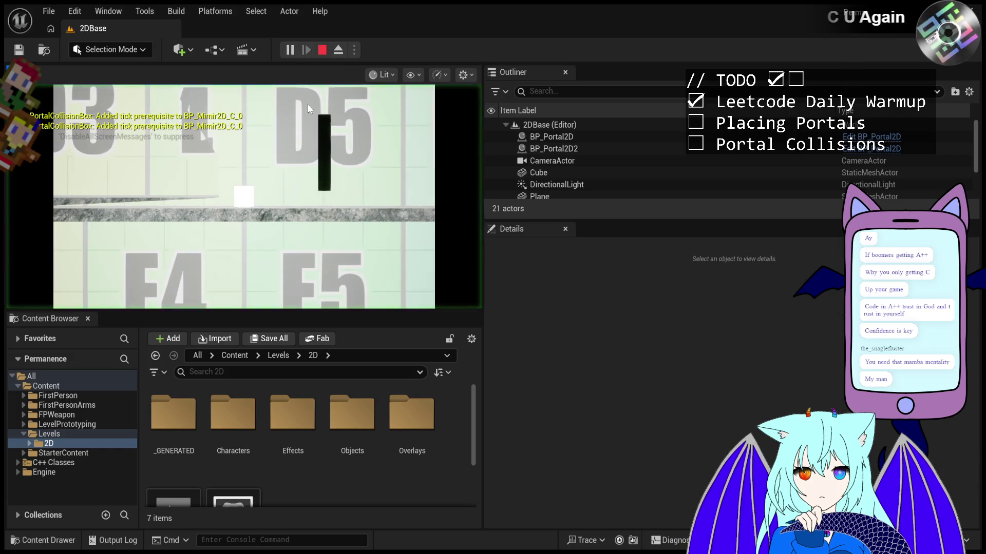
left_click(379, 234)
left_click(335, 213)
left_click(213, 148)
left_click(166, 125)
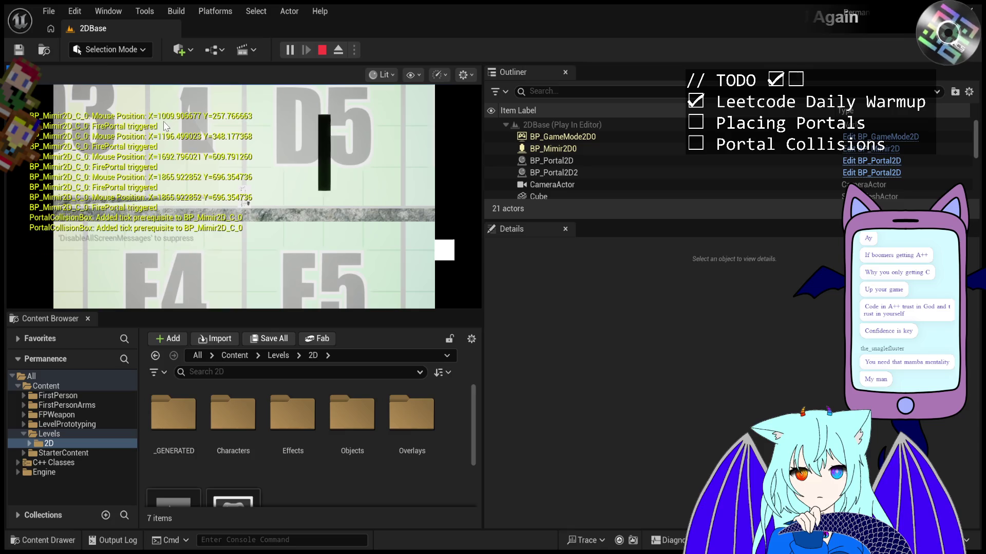
left_click(136, 106)
left_click(107, 102)
left_click(51, 82)
left_click(26, 71)
left_click(14, 68)
left_click(7, 65)
left_click(17, 76)
left_click(16, 77)
left_click(15, 82)
Fire portals from the lower right inward, including a double shot at one spot
left_click(458, 281)
left_click(368, 257)
left_click(339, 243)
left_click(337, 242)
left_click(291, 219)
double_click(268, 211)
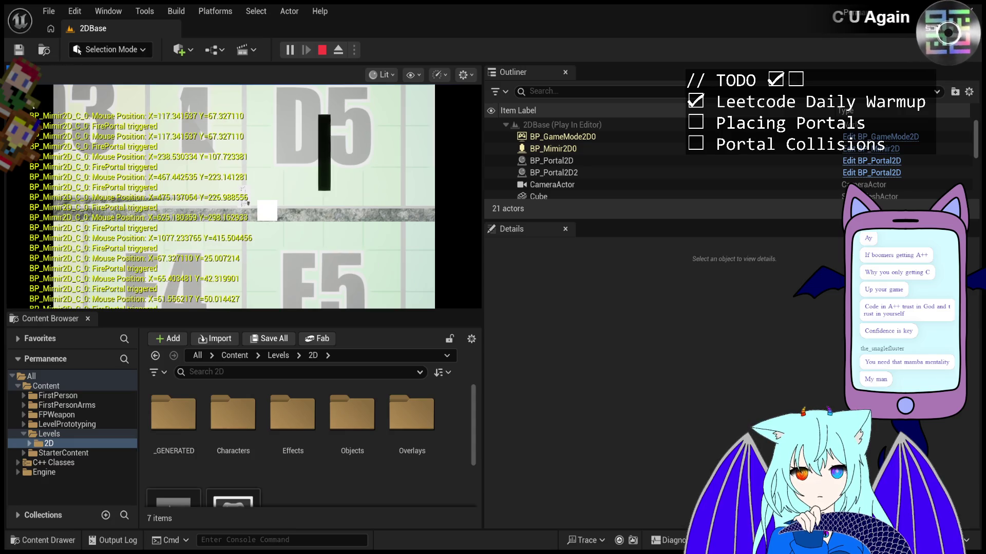
left_click(244, 200)
left_click(243, 200)
left_click(244, 199)
left_click(243, 198)
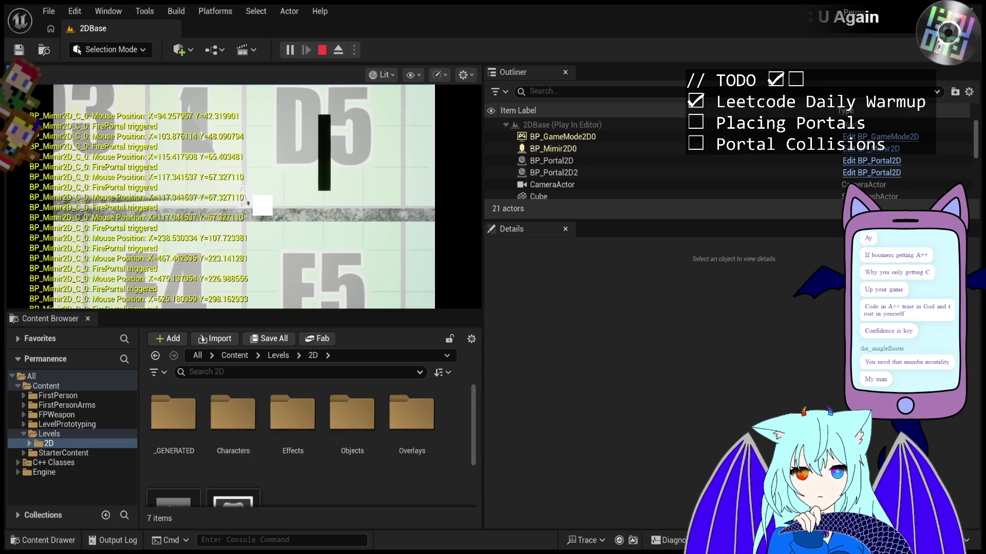
Fire a tight cluster of portals, nudging the aim upward to log fine position changes
left_click(244, 200)
left_click(244, 198)
left_click(244, 197)
left_click(245, 196)
left_click(245, 195)
left_click(245, 194)
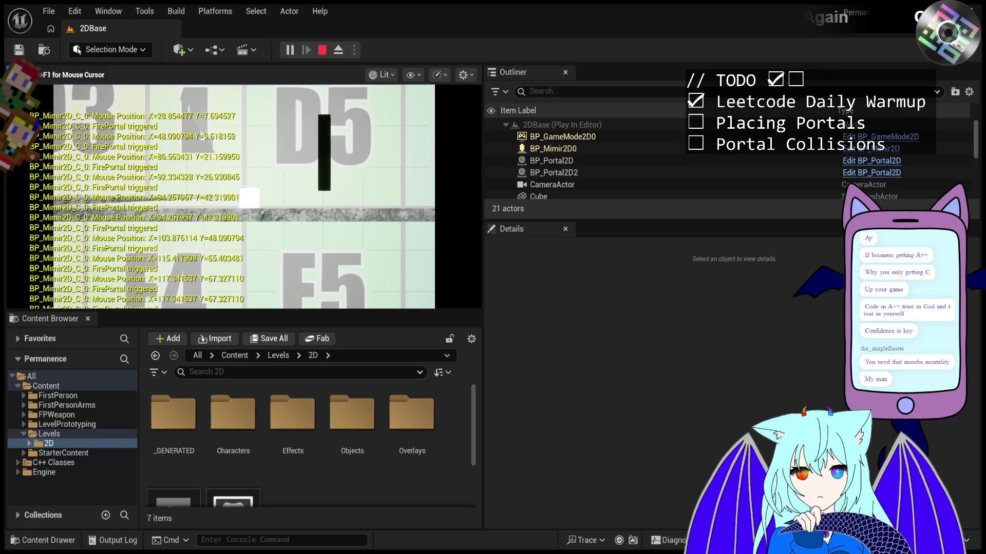
left_click(245, 191)
left_click(245, 191)
left_click(244, 190)
left_click(244, 190)
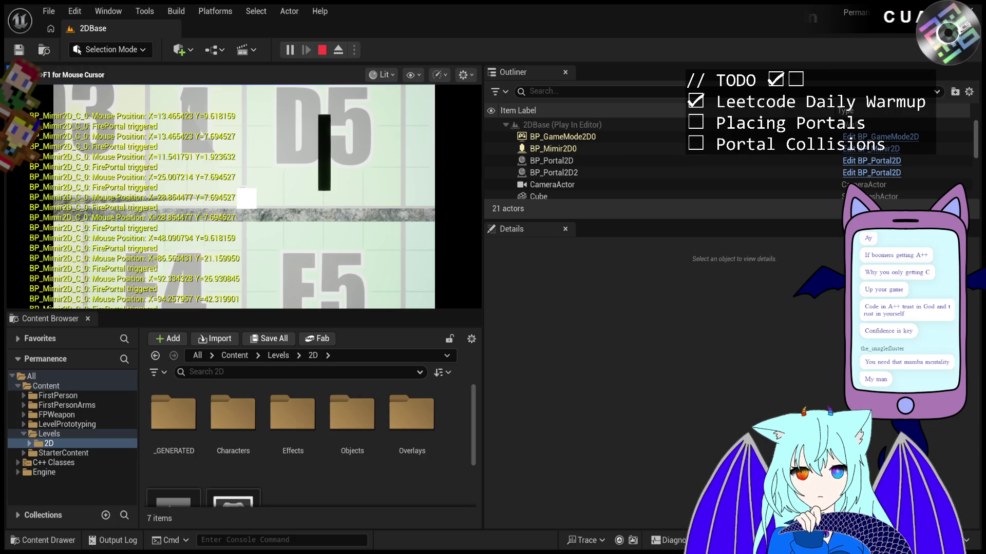
left_click(245, 189)
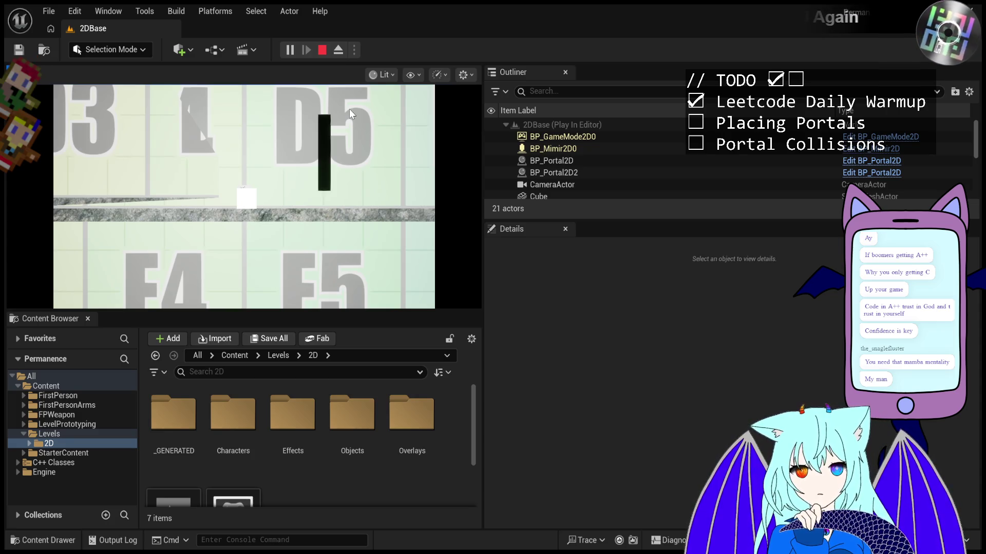
Open the MimirHUD2D widget blueprint from the 2D Overlays folder
scroll(286, 425, "down", 3)
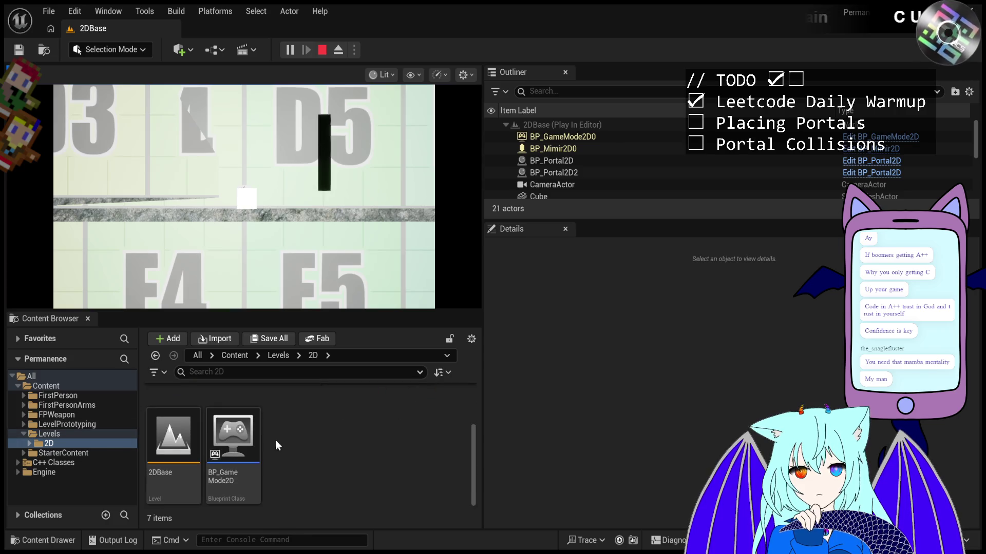
double_click(49, 444)
scroll(56, 442, "down", 1)
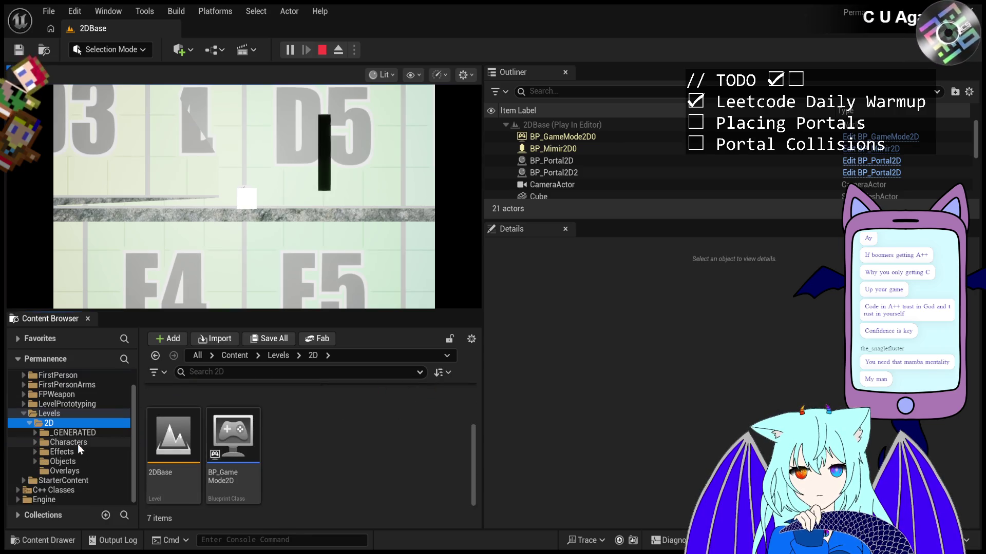
left_click(70, 463)
left_click(64, 471)
left_click(175, 422)
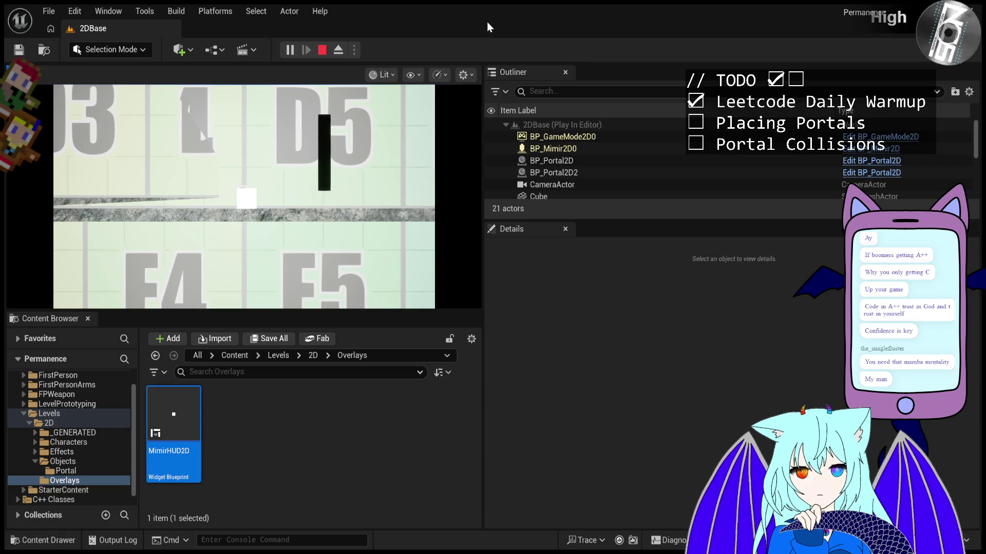
double_click(175, 414)
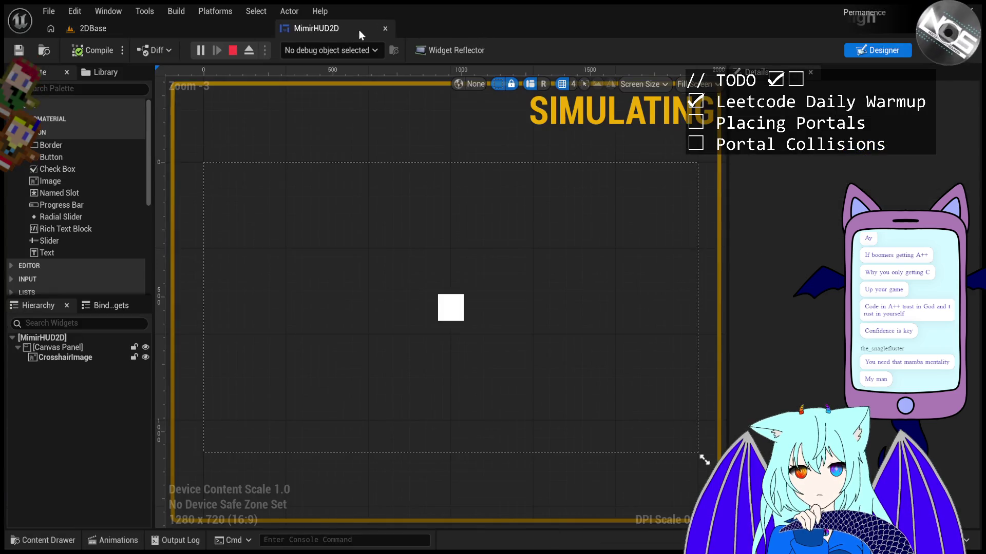
Set CrosshairImage's slot Position to 0, 0, compile, and stop play in 2DBase
left_click(444, 307)
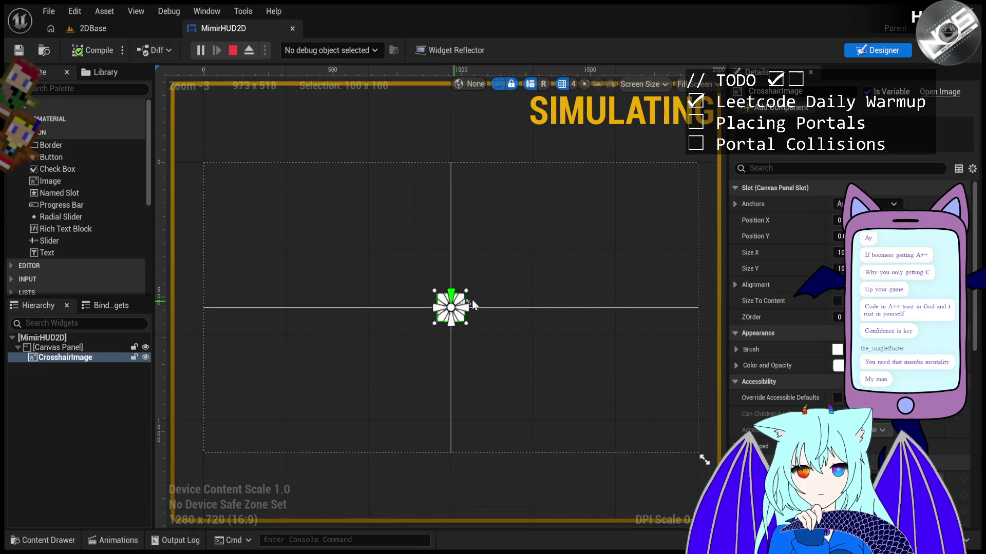
left_click(775, 188)
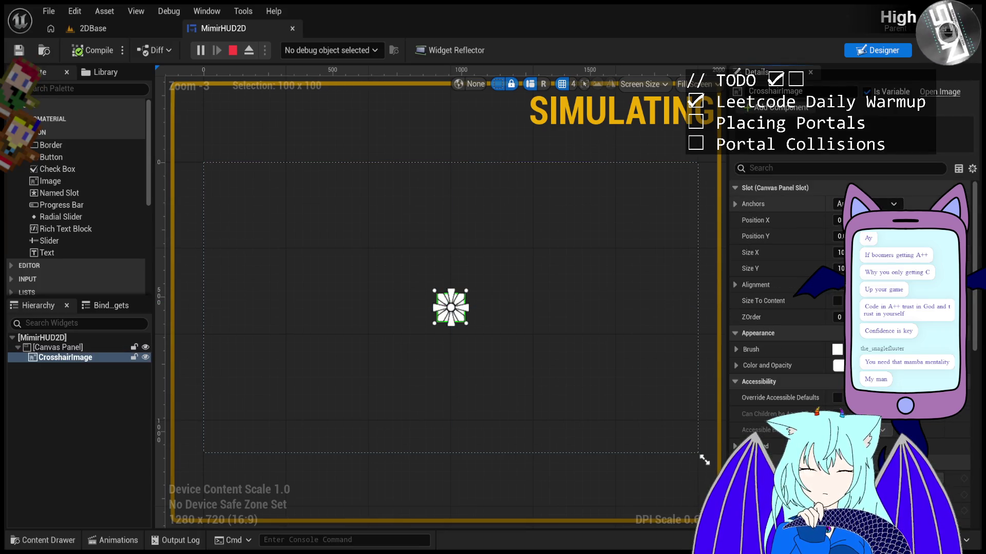
left_click_drag(841, 236, 841, 234)
left_click(840, 220)
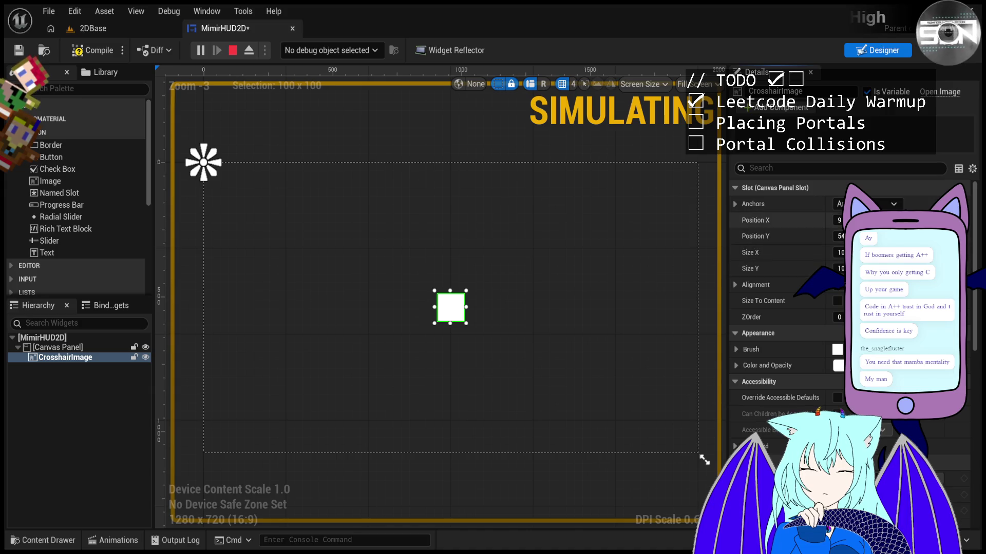
type("0")
key("Tab")
type("0")
key("Return")
left_click(92, 51)
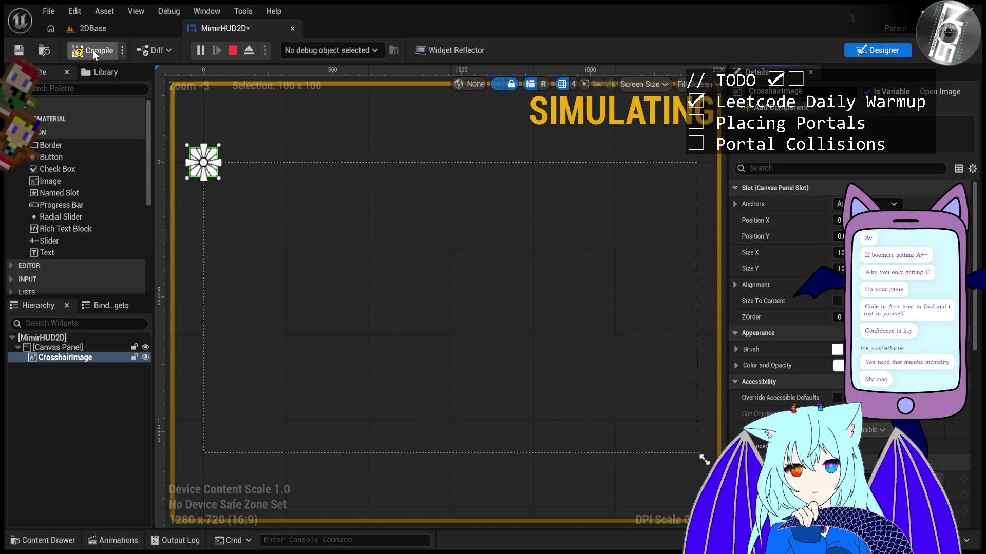
left_click(103, 29)
left_click(322, 50)
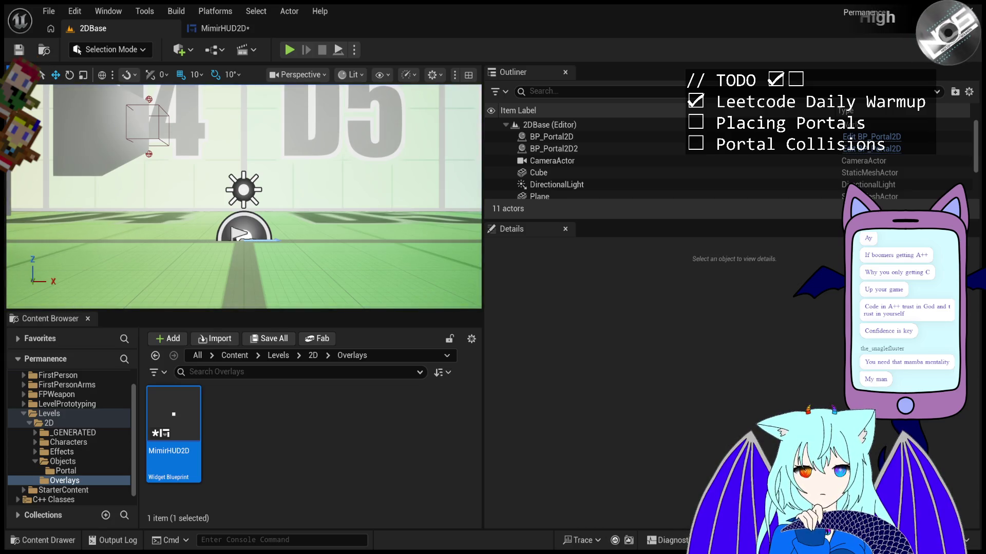
Relaunch the 2D game, focus its viewport, and fire portals at several aimed spots
left_click(289, 50)
left_click(311, 204)
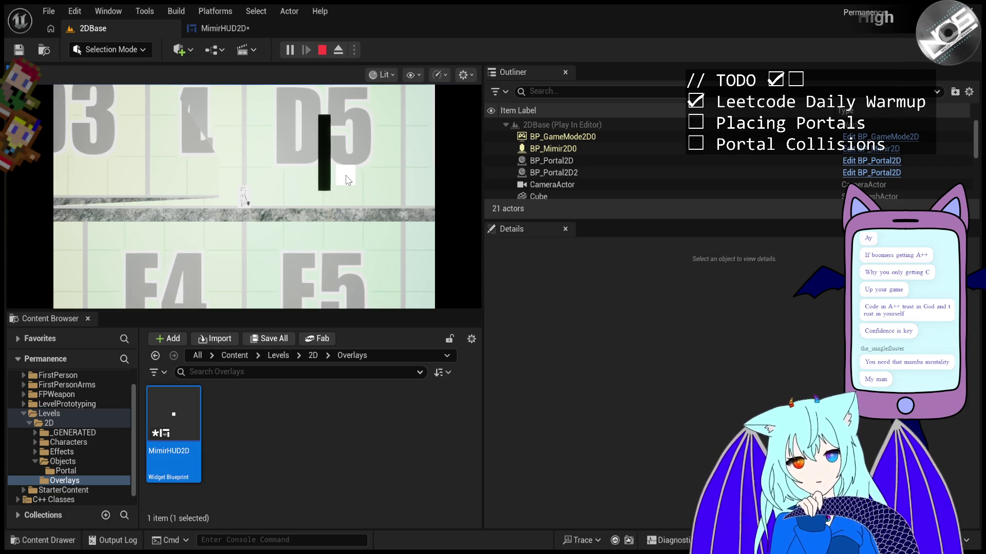
left_click(347, 179)
left_click(352, 174)
left_click(356, 183)
left_click(362, 187)
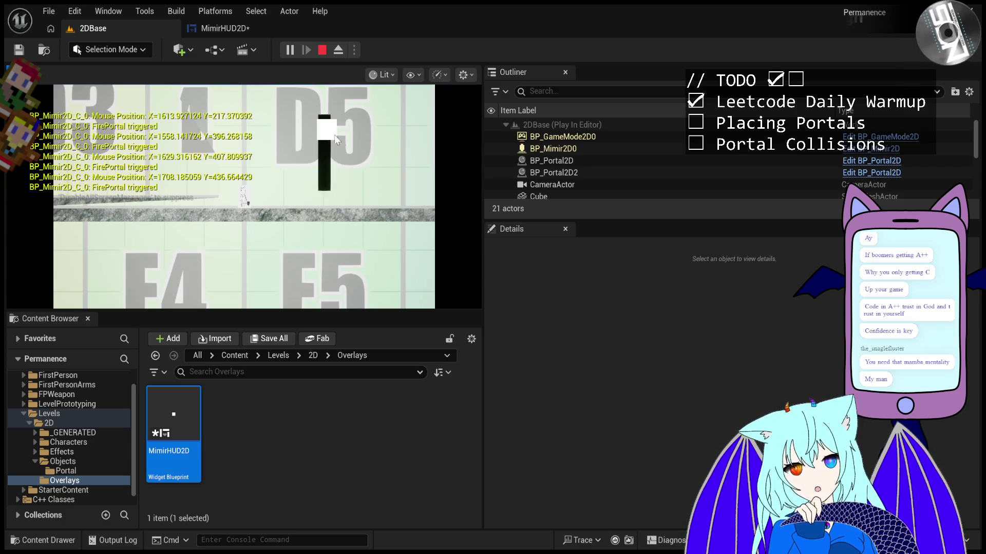
left_click(368, 194)
left_click(317, 251)
left_click(321, 189)
left_click(323, 224)
left_click(279, 241)
Fire more portals around the view to check aim accuracy, then release the mouse with Shift+F1
left_click(277, 231)
left_click(289, 203)
left_click(298, 208)
left_click(375, 181)
left_click(321, 148)
left_click(275, 148)
left_click(243, 231)
left_click(243, 249)
left_click(315, 276)
left_click(341, 259)
left_click(363, 211)
left_click(344, 185)
left_click(272, 200)
key("shift+F1")
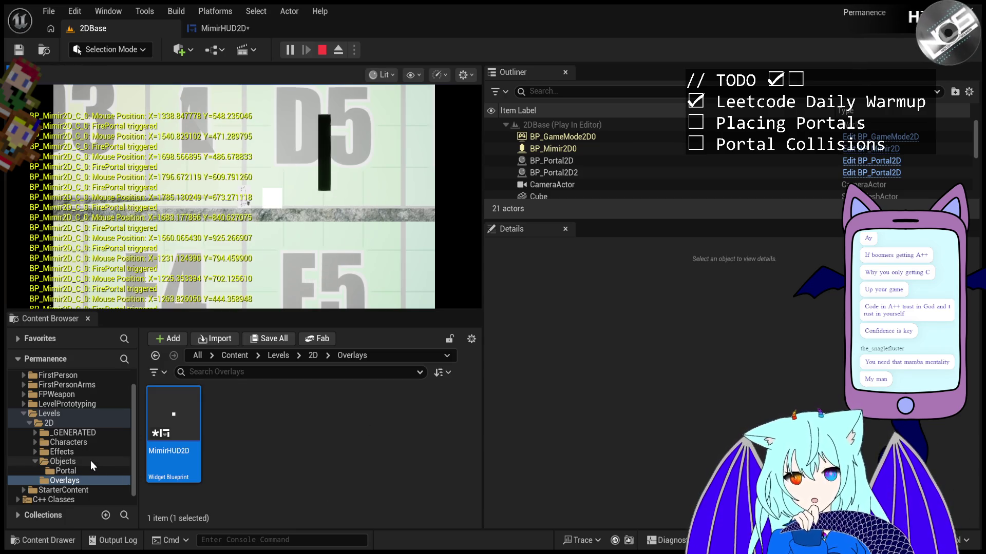
In Mimir's Inputs folder, create an input action named IA_MouseMove2D and open it
double_click(66, 442)
left_click(77, 451)
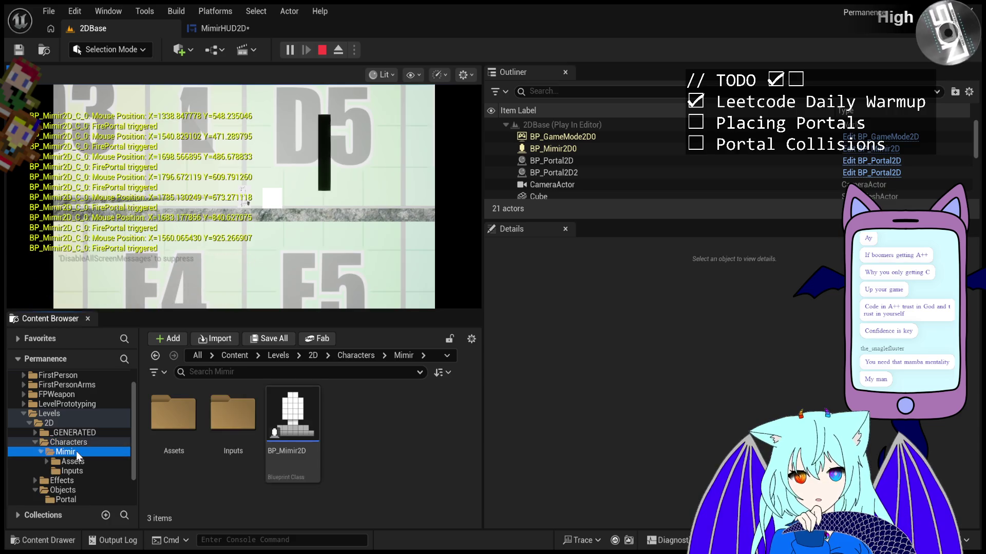
double_click(72, 461)
left_click(72, 481)
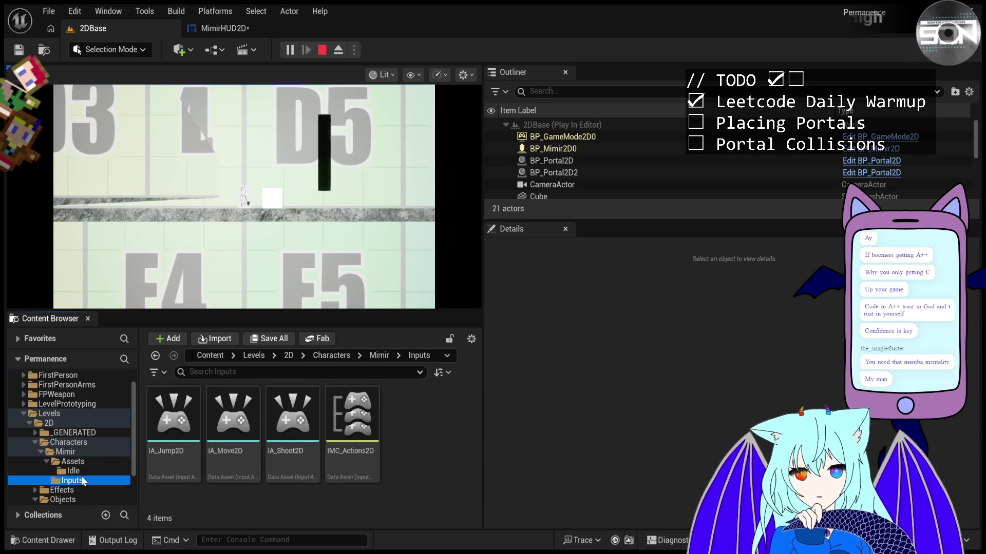
left_click(422, 409)
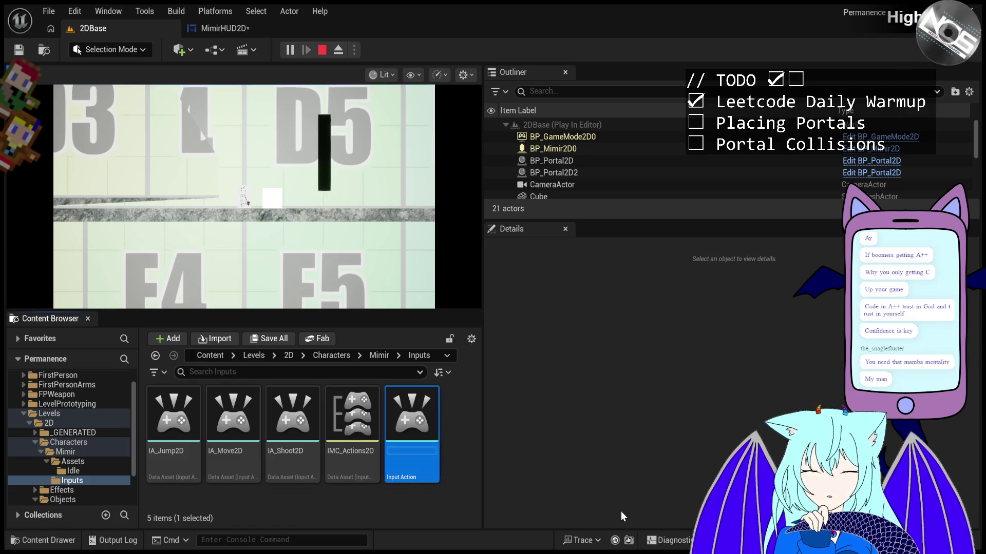
type("IA")
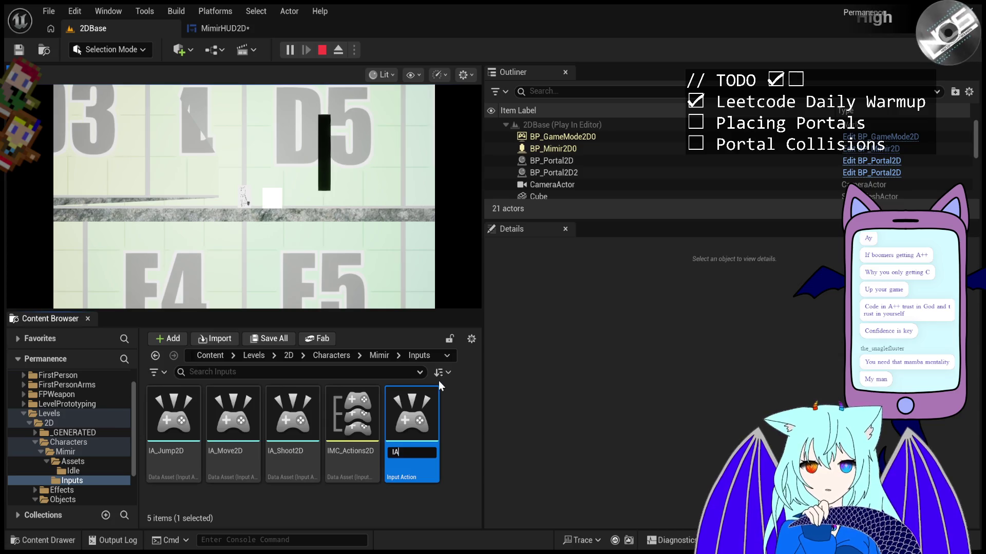
type("_")
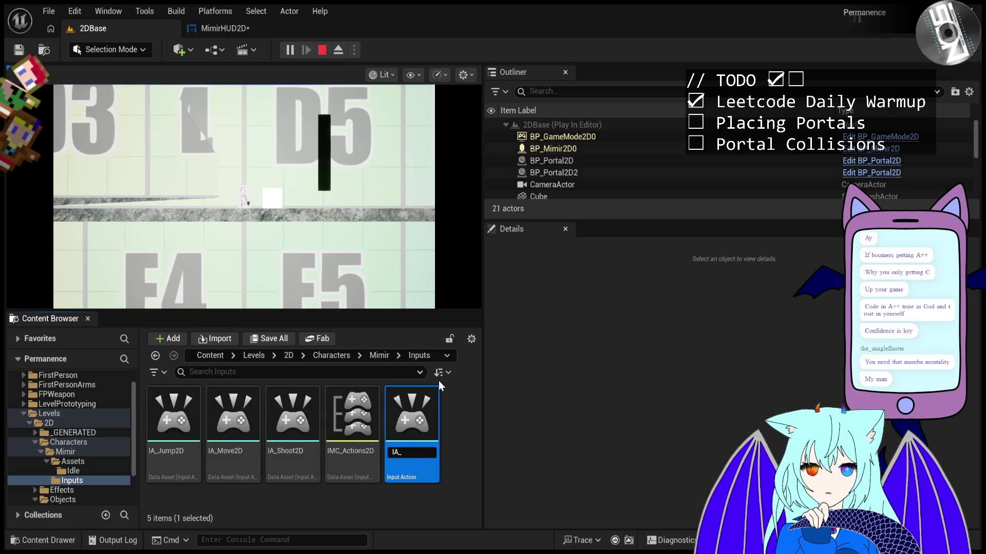
type("M")
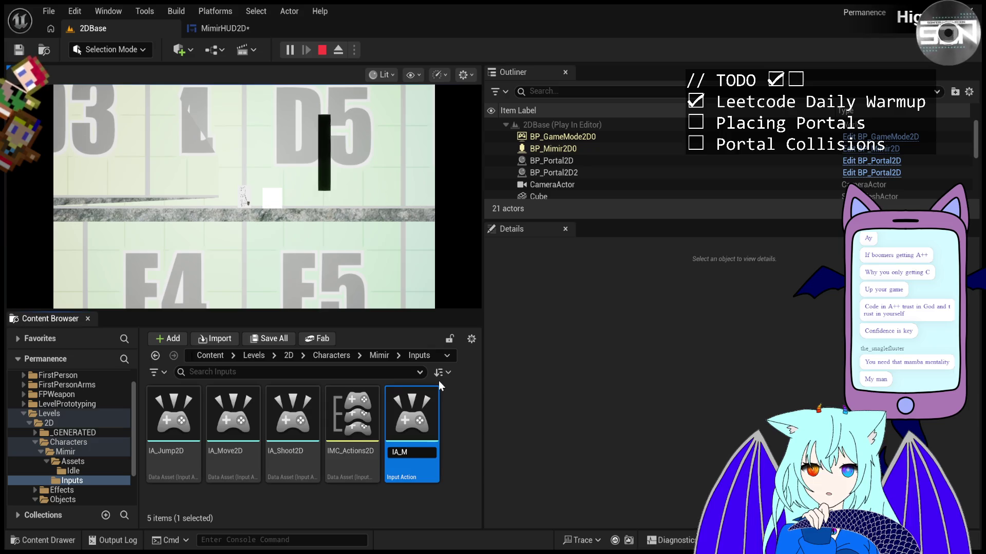
type("ouseMove2D")
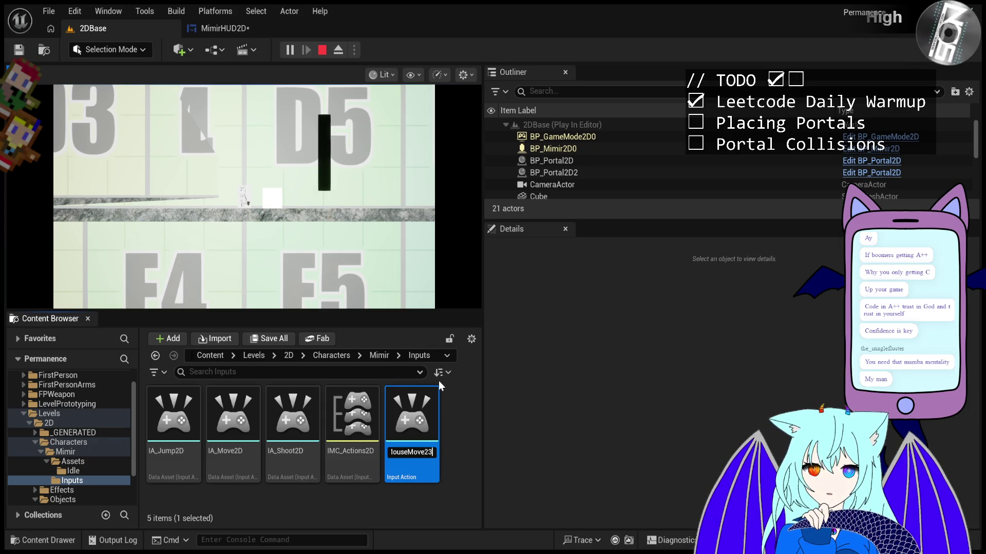
key("Return")
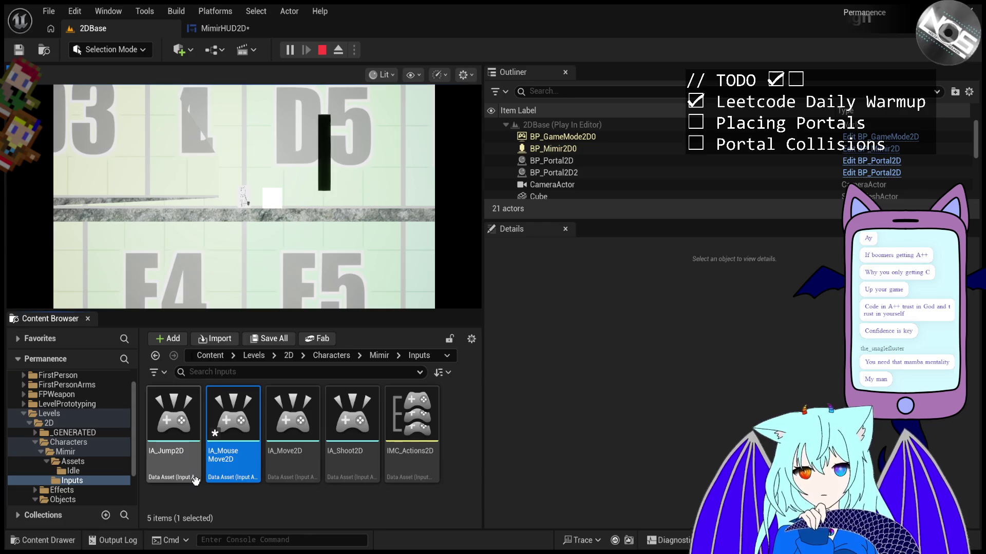
double_click(223, 441)
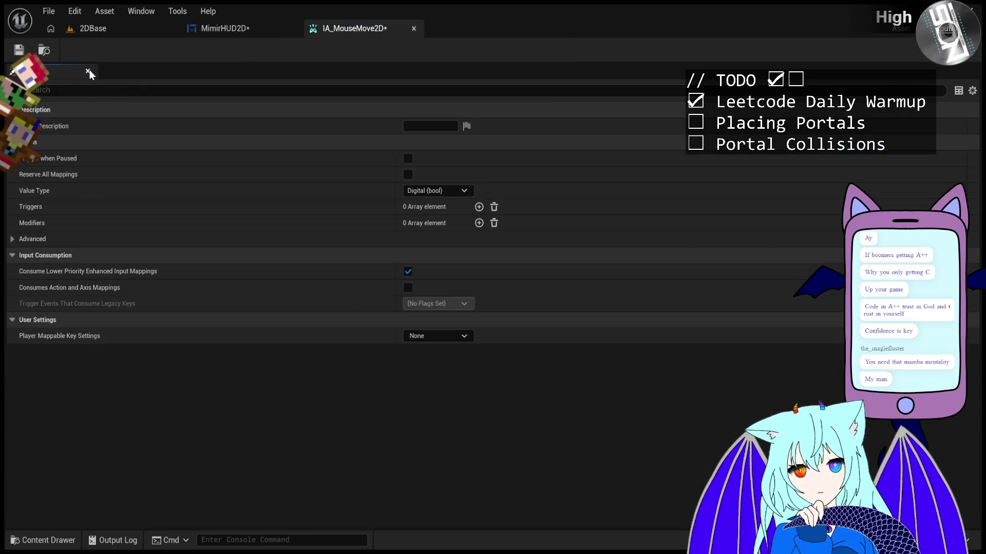
Close the input action editor and open the IMC_Actions2D mapping context
left_click(414, 28)
left_click(93, 29)
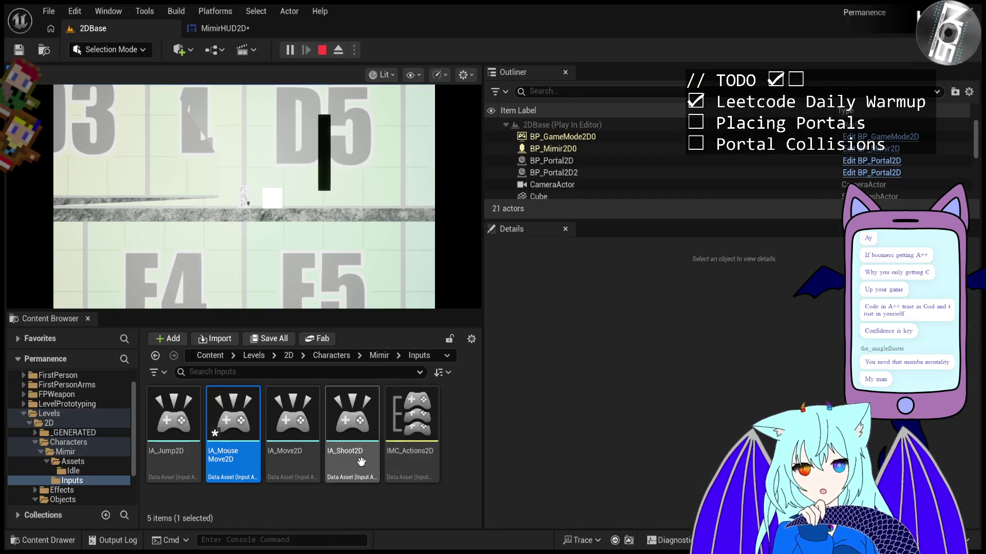
double_click(409, 414)
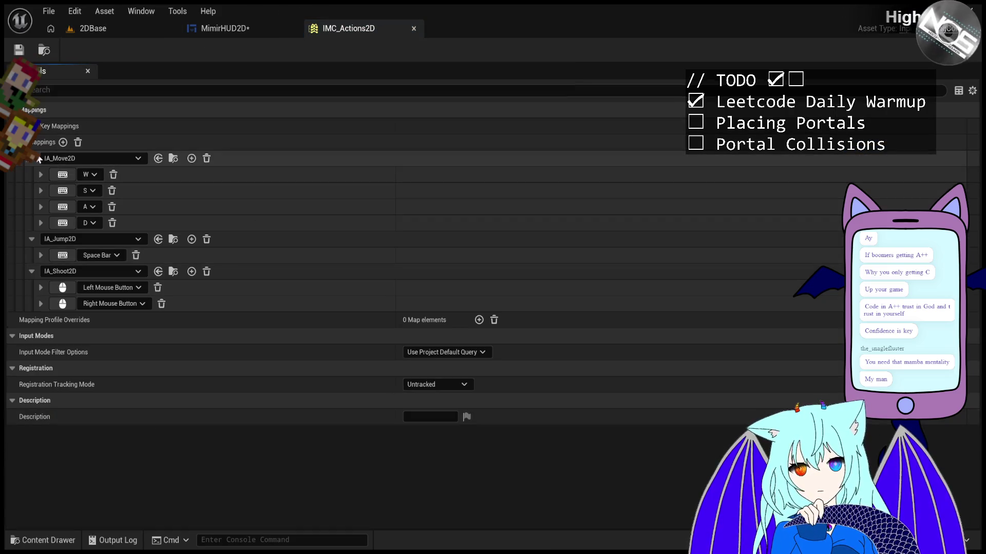
Add an IA_MouseMove2D mapping bound to Mouse XY 2D-Axis and save IMC_Actions2D
left_click(63, 142)
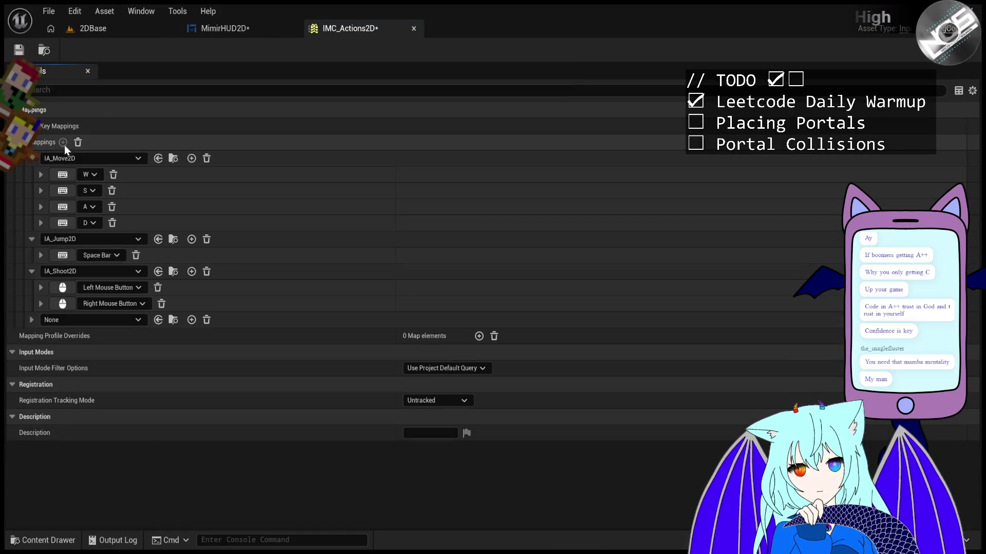
left_click(134, 320)
left_click(131, 238)
left_click(32, 319)
left_click(62, 336)
left_click(67, 334)
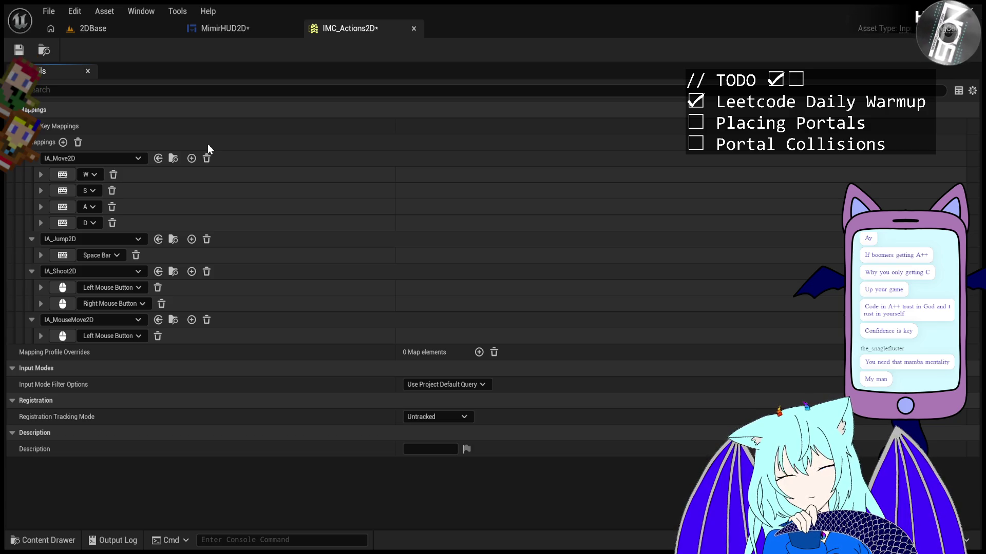
left_click(62, 336)
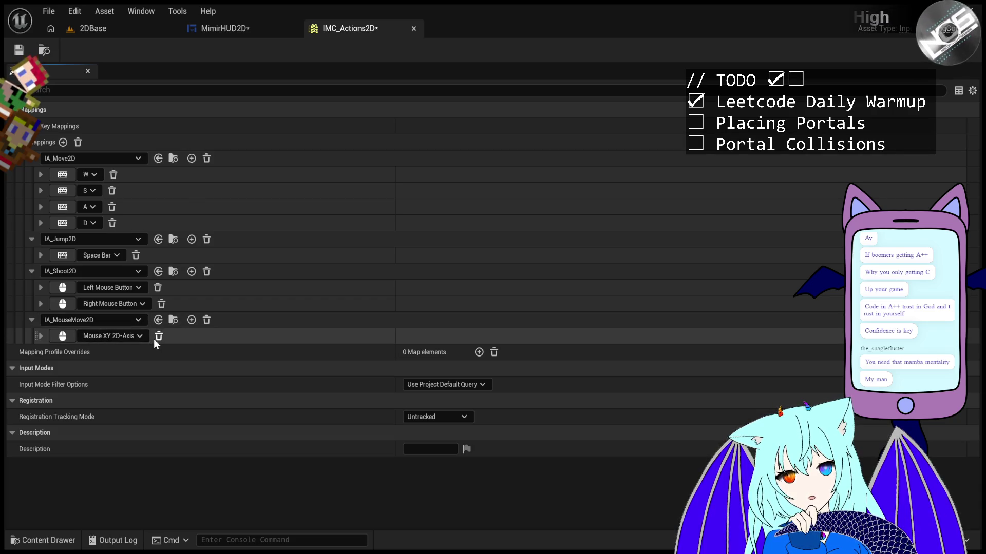
left_click(45, 332)
key("ctrl+s")
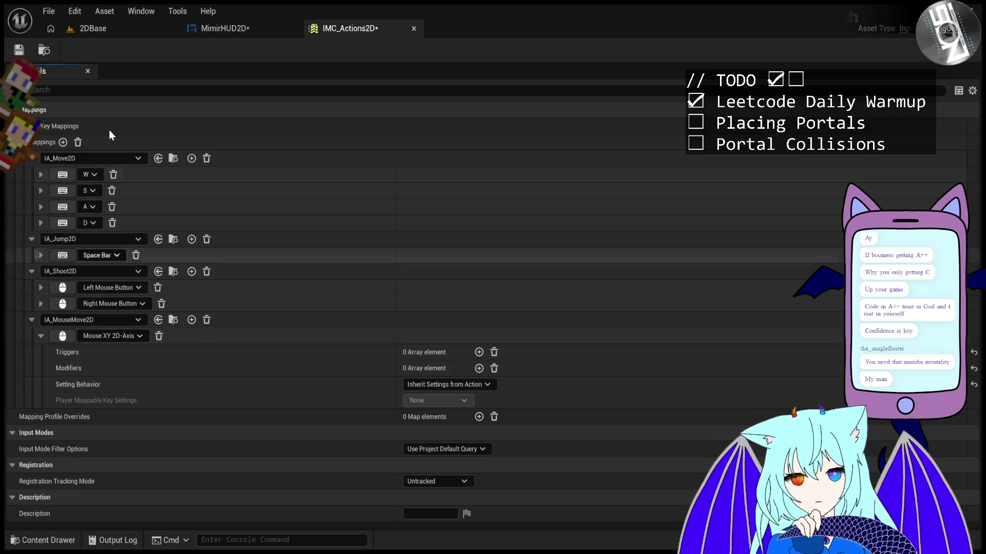
Review the IMC_Actions2D mappings and MimirHUD2D crosshair widget, ending on the 2DBase level editor
left_click(132, 32)
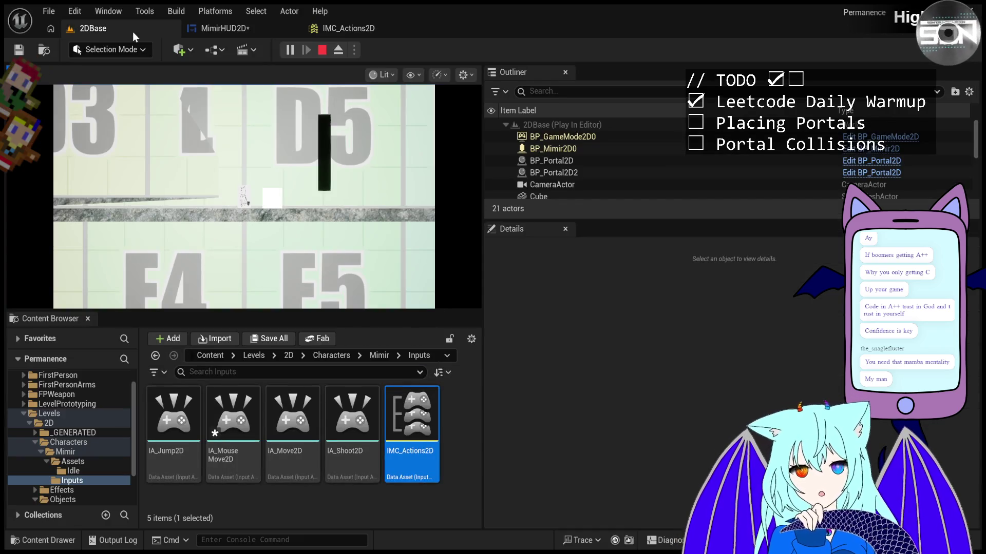
left_click(371, 36)
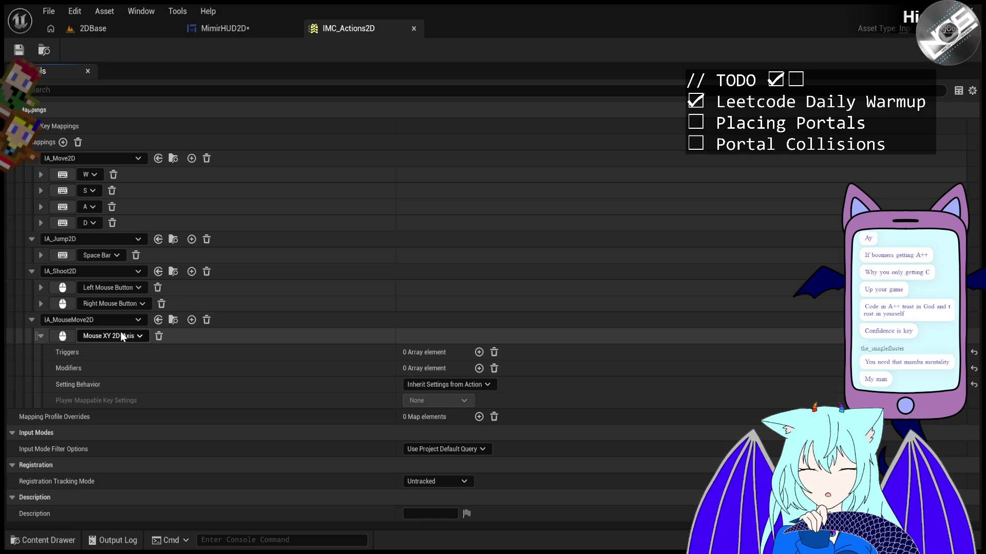
left_click(126, 25)
left_click(198, 29)
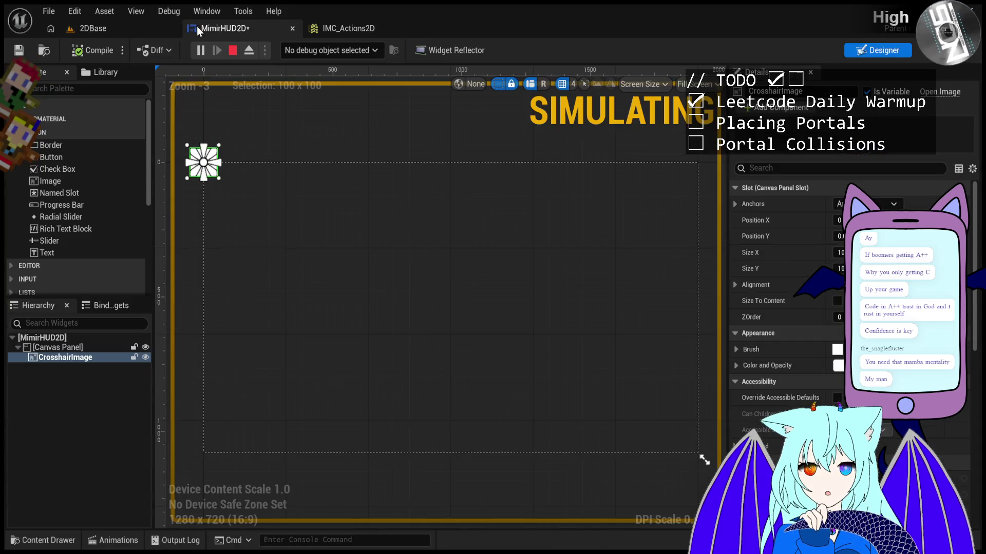
left_click(114, 30)
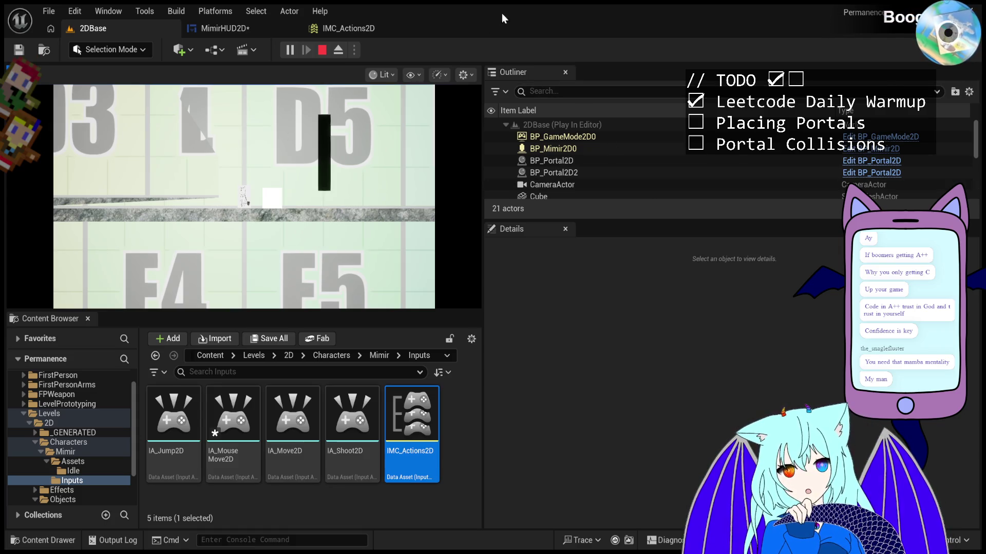
Recheck the IMC_Actions2D mapping context and MimirHUD2D crosshair, then return to 2DBase
left_click(332, 30)
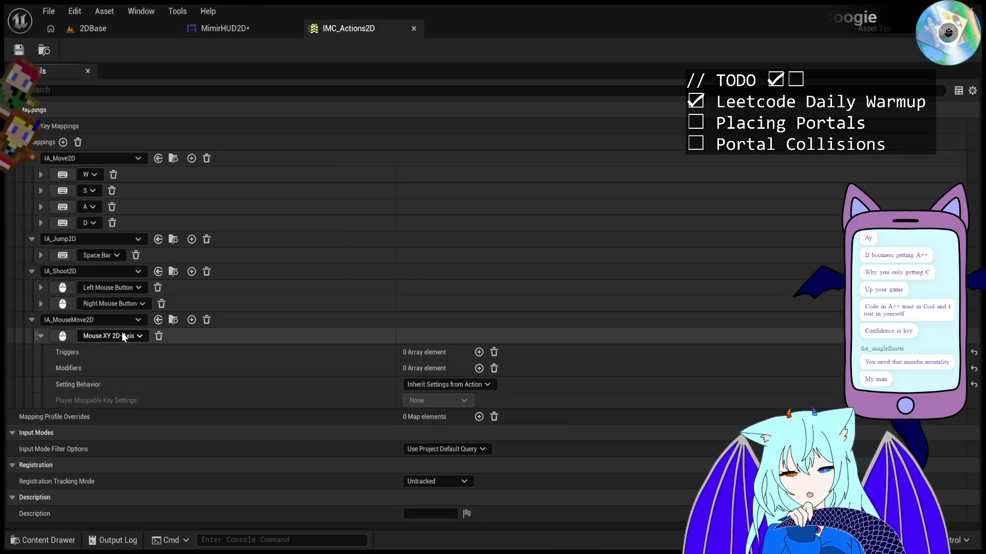
left_click(109, 31)
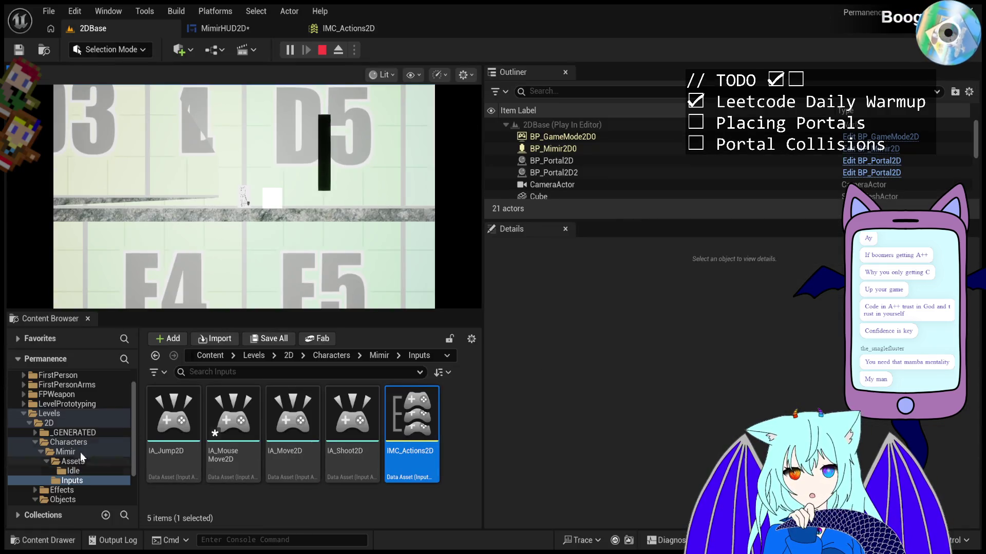
left_click(207, 30)
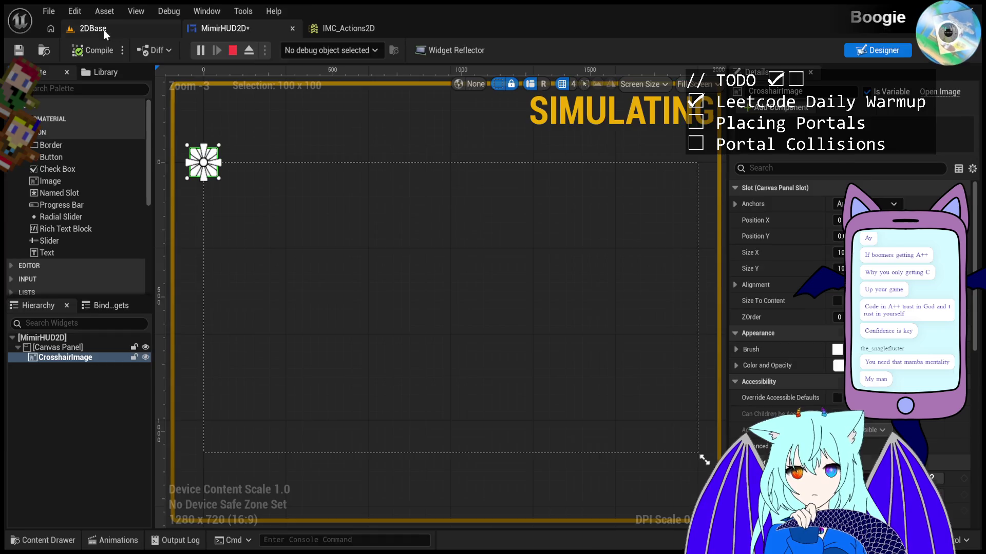
left_click(104, 30)
Browse the Mimir character folder and open the BP_Mimir2D Blueprint
left_click(79, 444)
left_click(80, 451)
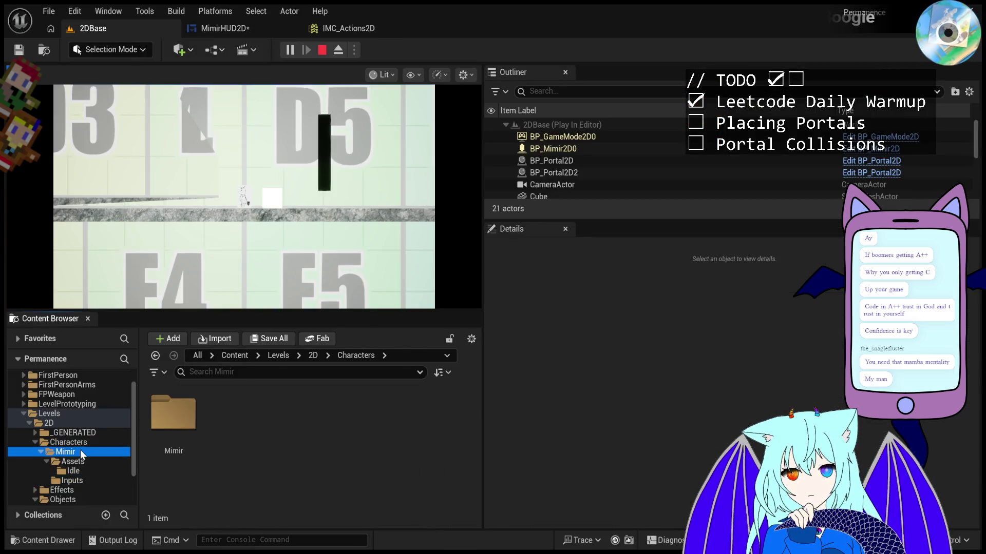
left_click(277, 404)
double_click(277, 404)
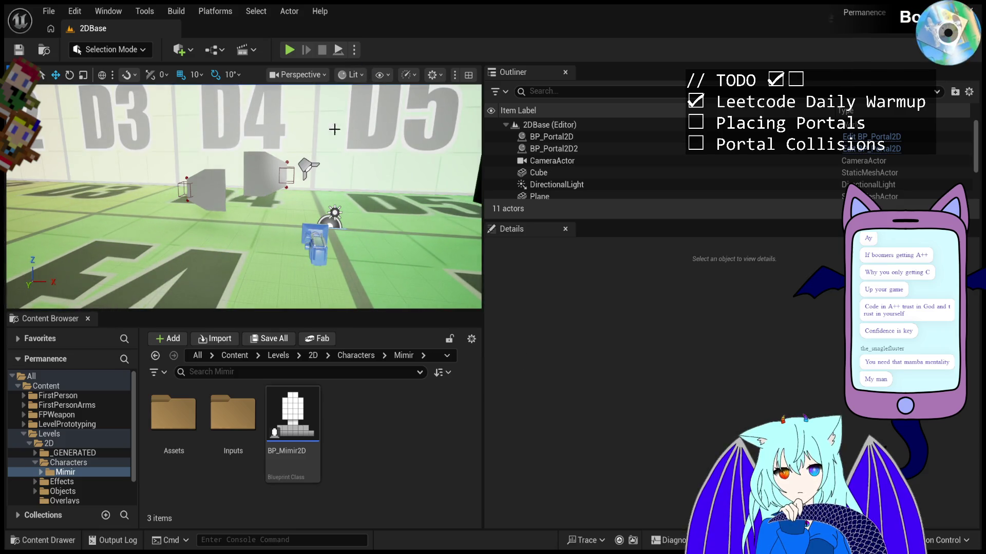
left_click(283, 422)
double_click(283, 422)
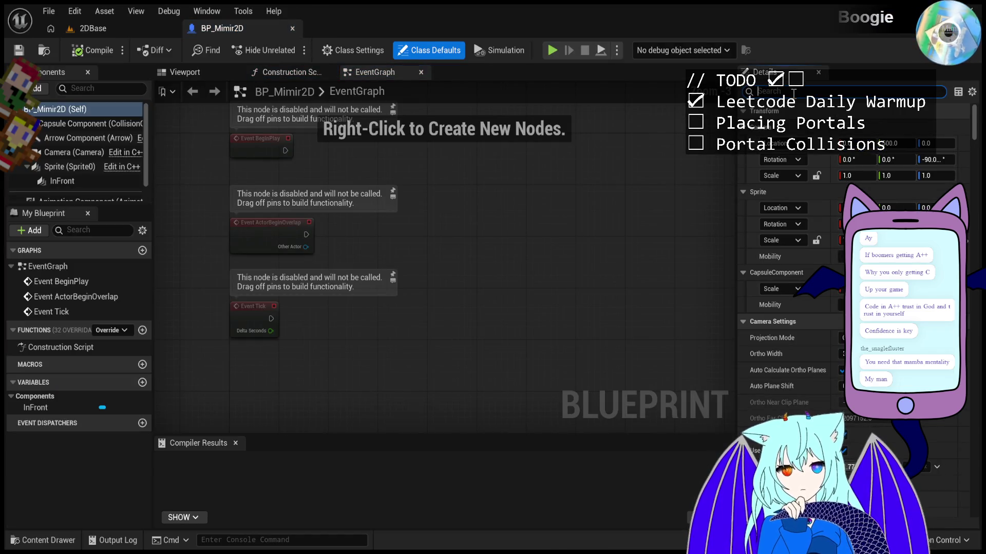
Filter BP_Mimir2D's Details panel for 'Input', then replace the filter with 'MoveMou'
type("Input")
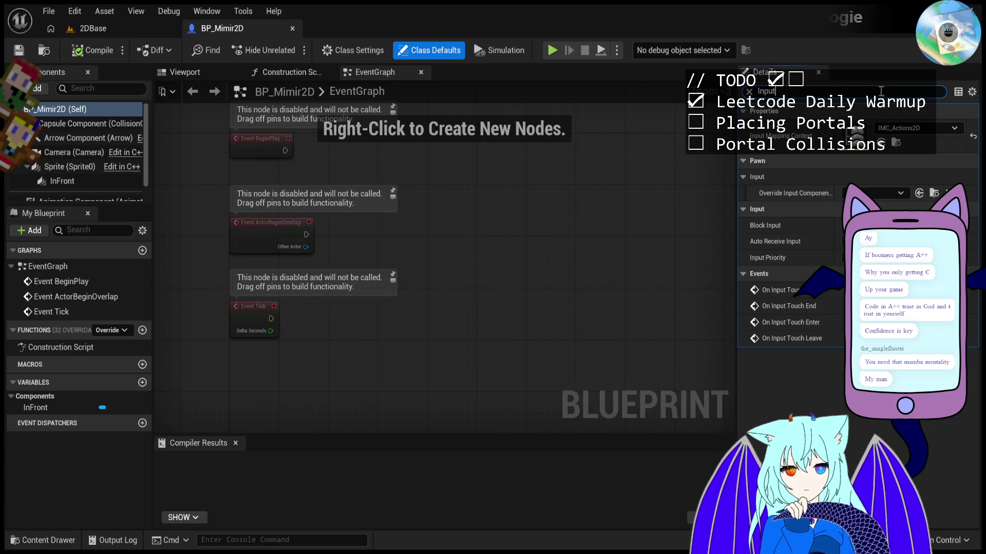
left_click(829, 83)
key("BackSpace")
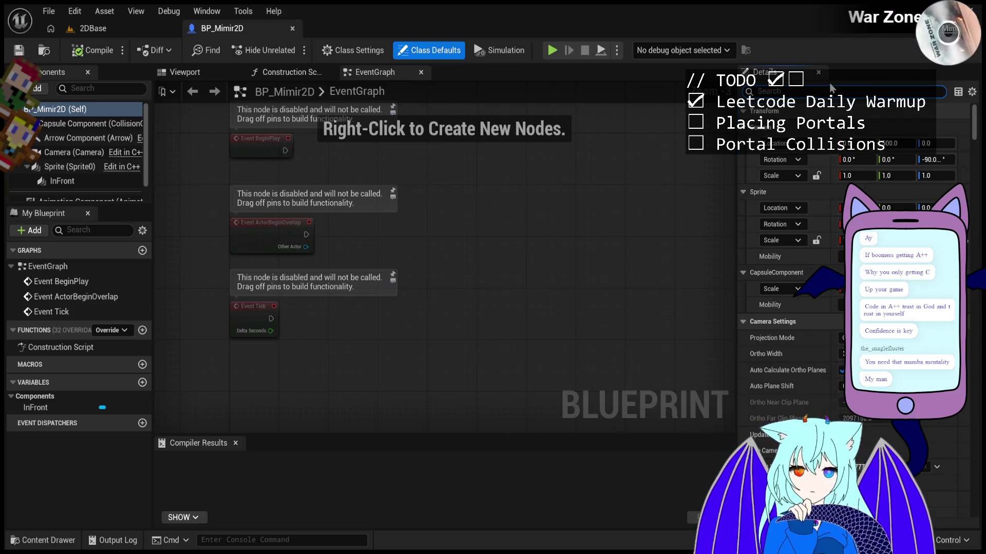
type("MoveM")
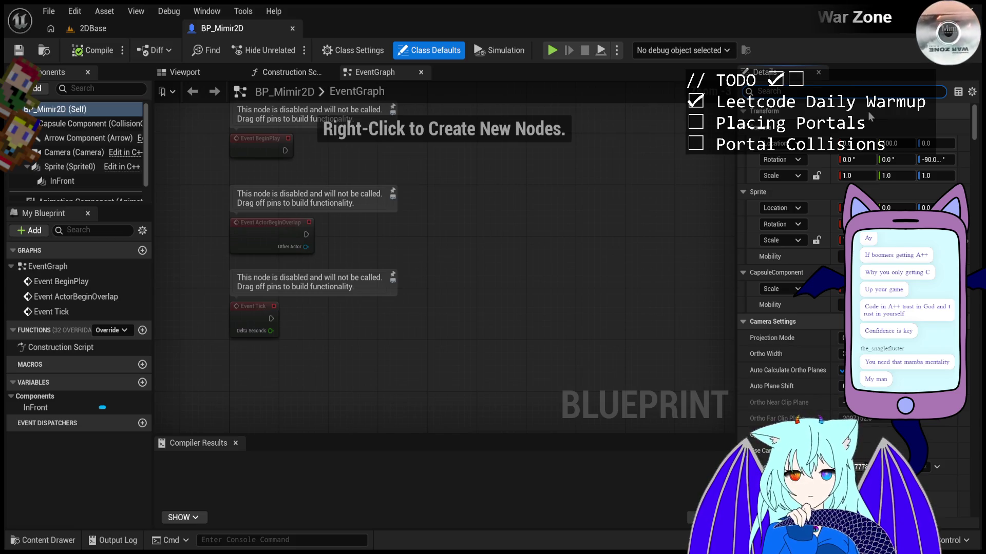
type("ou")
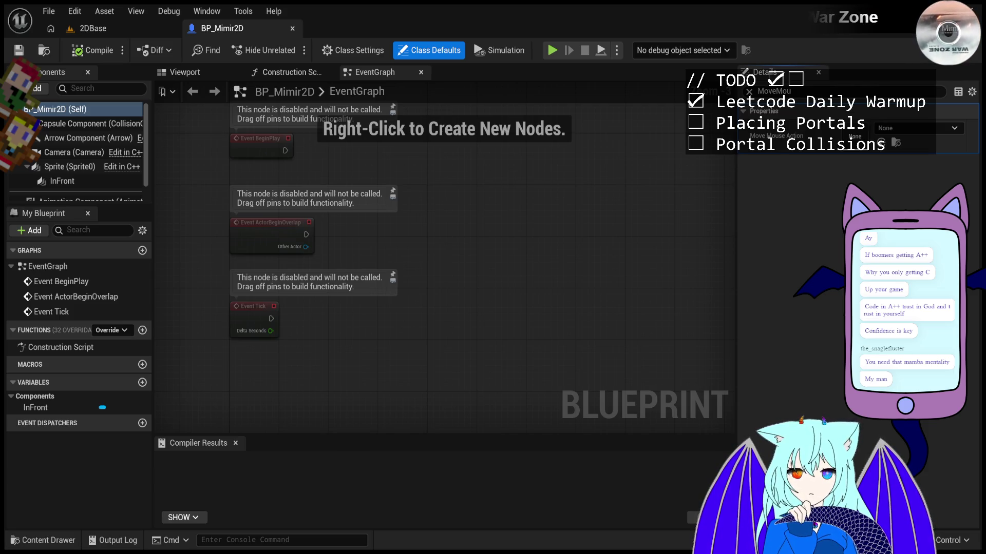
key("alt+Tab")
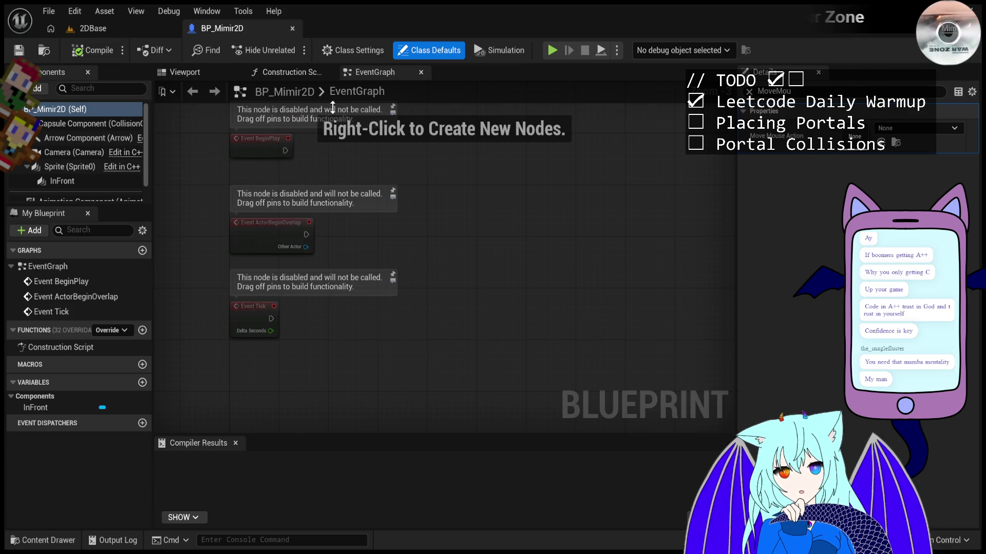
key("alt+Tab")
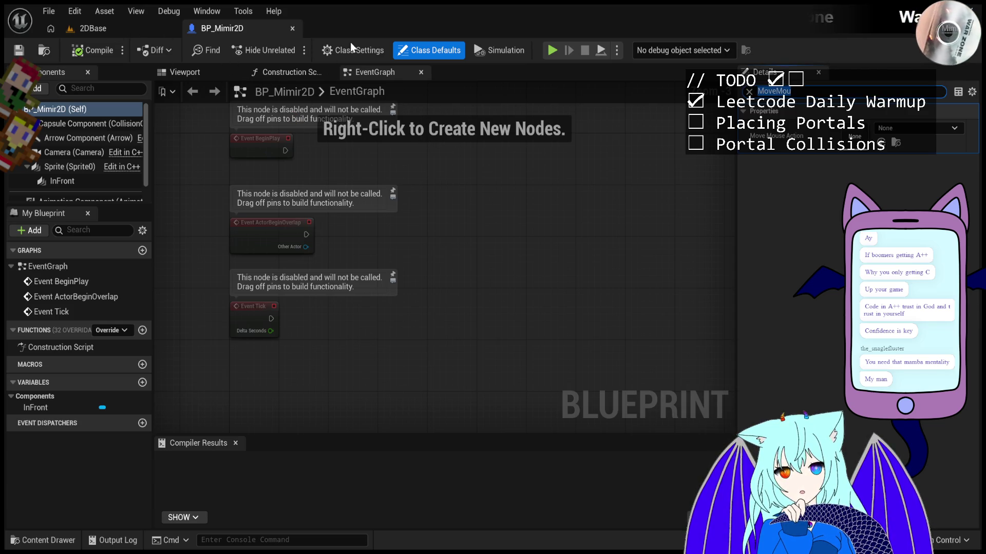
Create Input Action IA_MouseMove2D in Mimir's Inputs folder, then open IMC_Actions2D
left_click(102, 34)
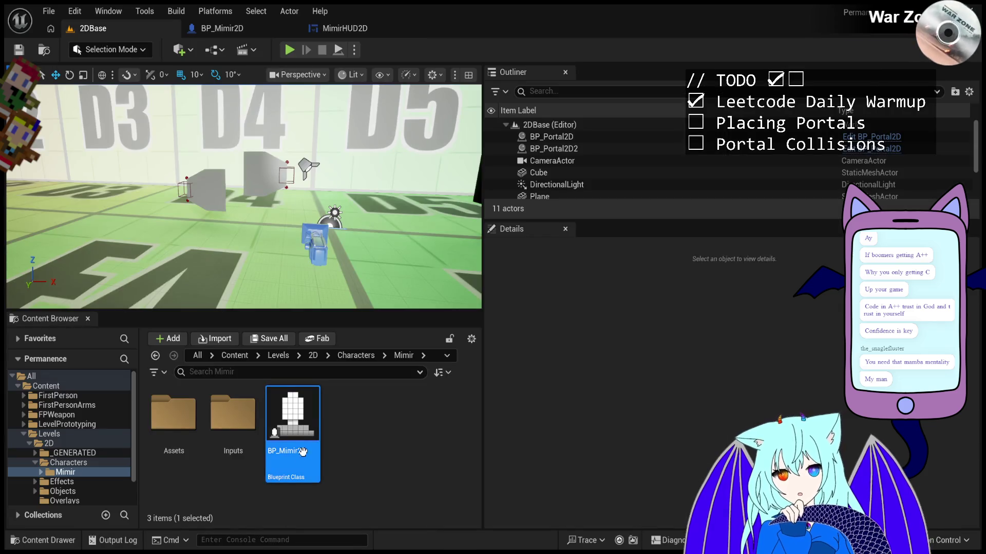
double_click(233, 413)
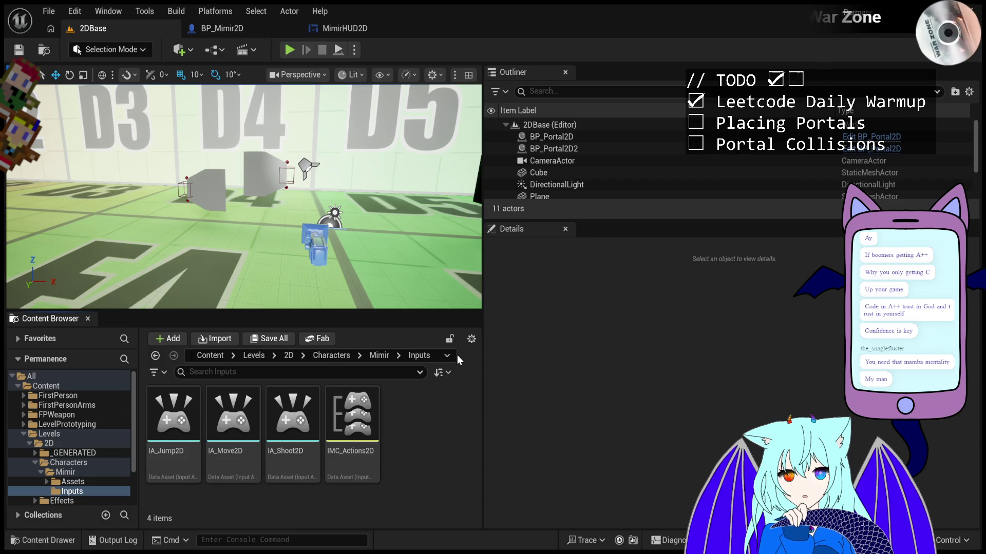
left_click(594, 406)
type("IA_")
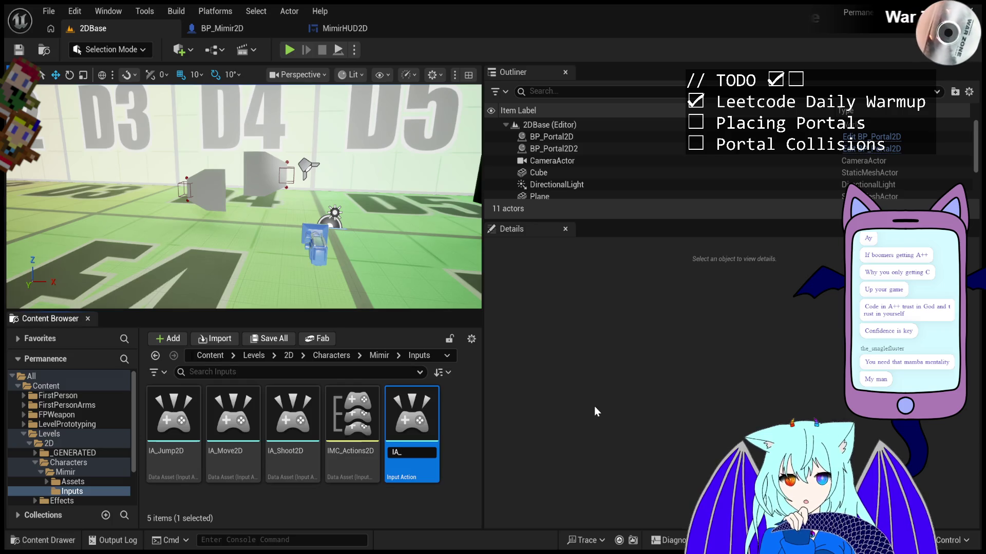
type("MouseMove2D")
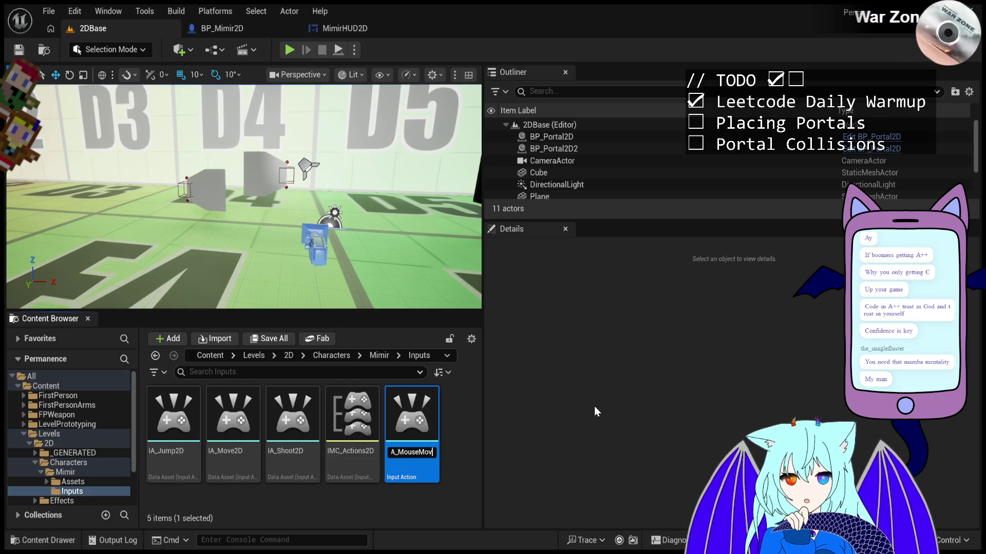
key("Return")
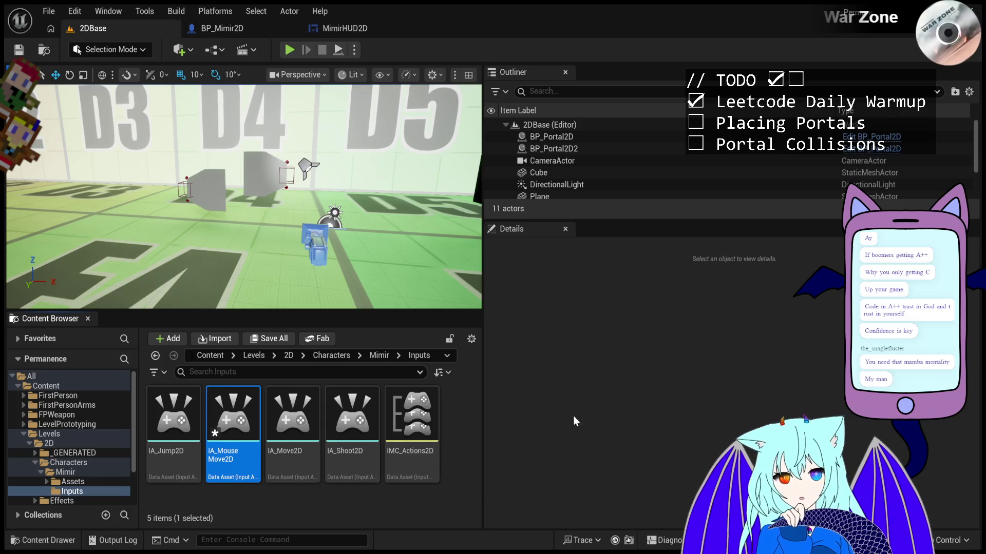
double_click(408, 423)
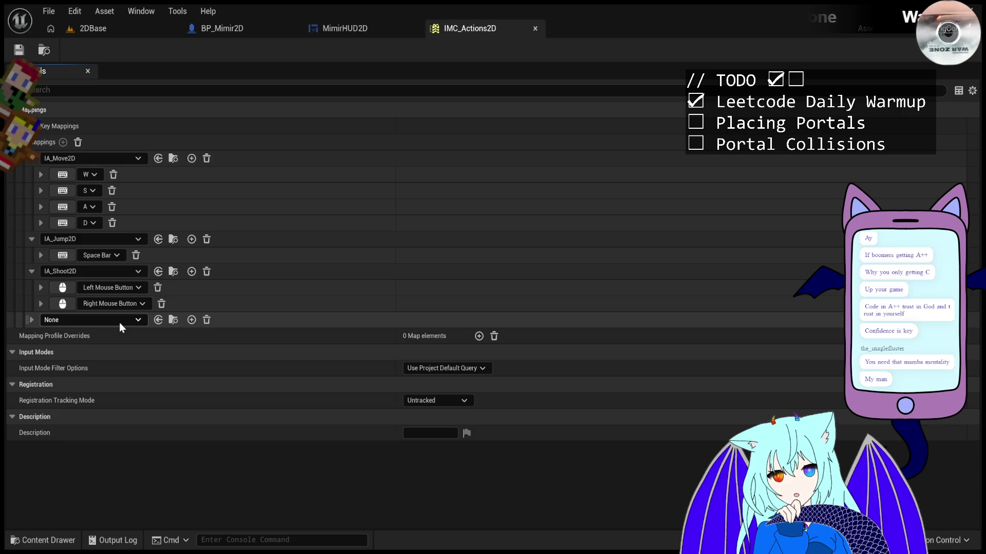
Assign IA_MouseMove2D to the new mapping, save IMC_Actions2D, and return to 2DBase
key("ctrl+v")
left_click(30, 320)
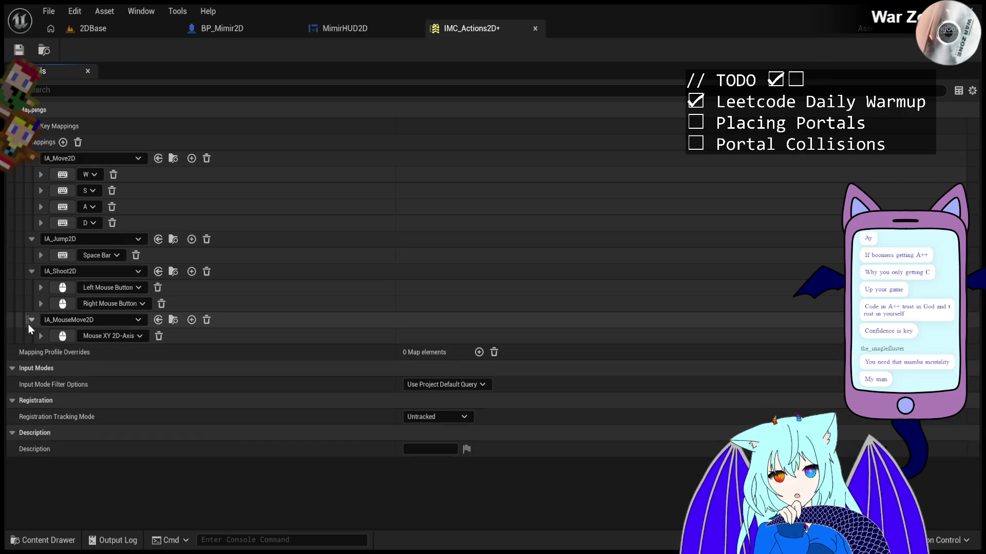
key("ctrl+s")
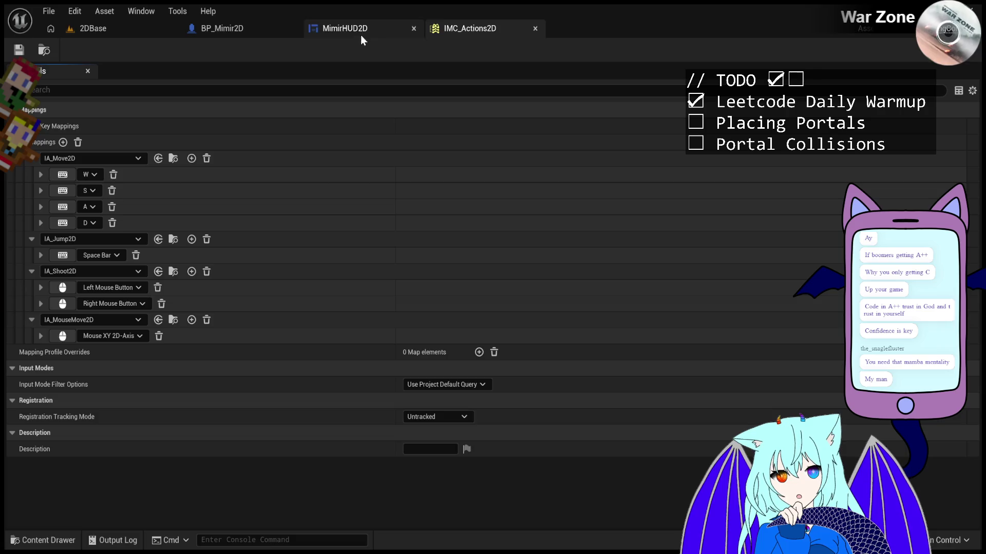
left_click(361, 29)
left_click(238, 31)
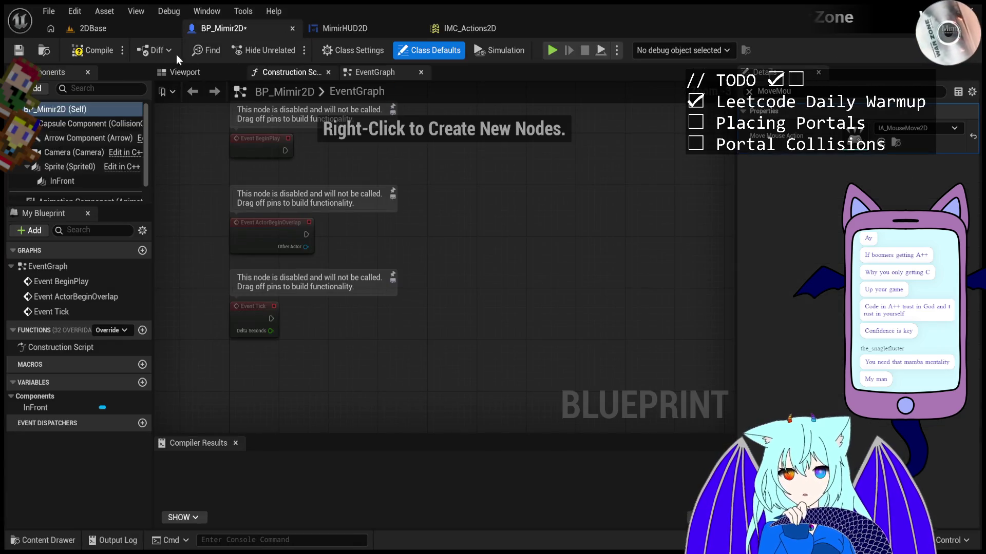
left_click(126, 28)
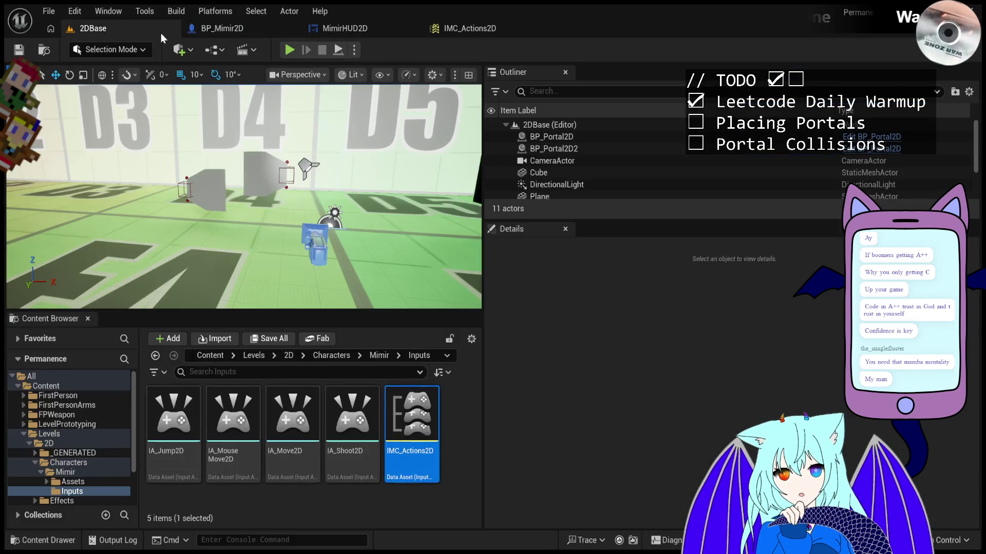
Play the level and fire portals at many aim points while Mouse Position logs
left_click(290, 50)
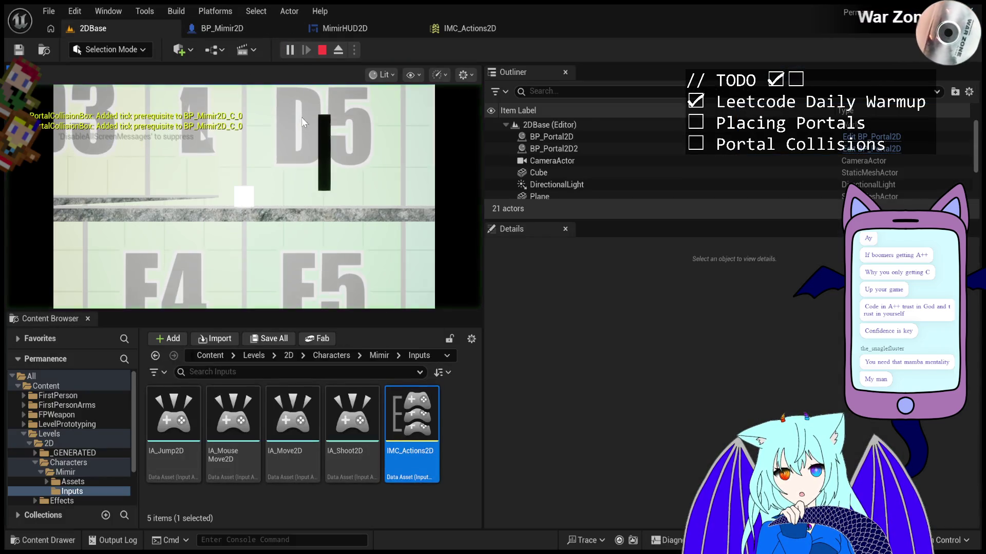
left_click(379, 180)
left_click(320, 264)
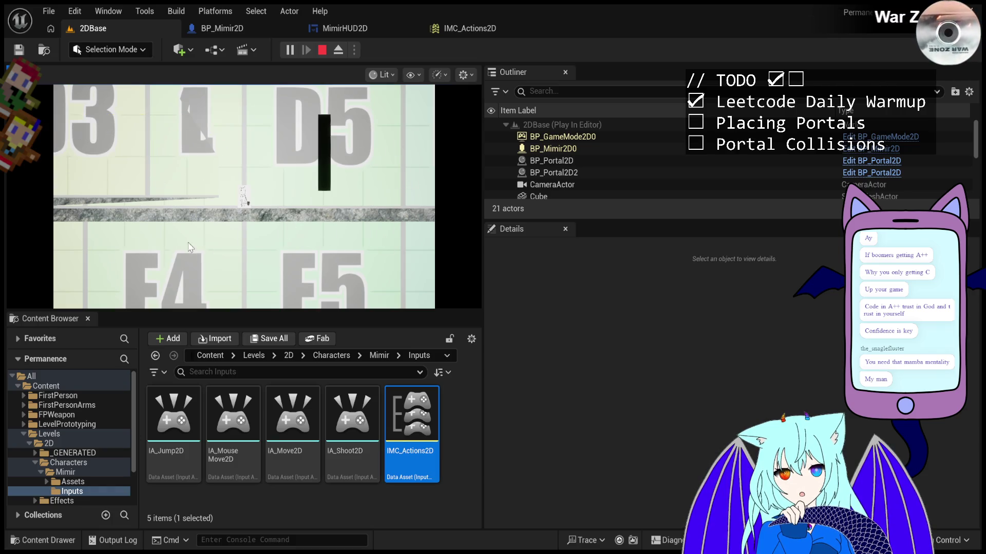
left_click(138, 186)
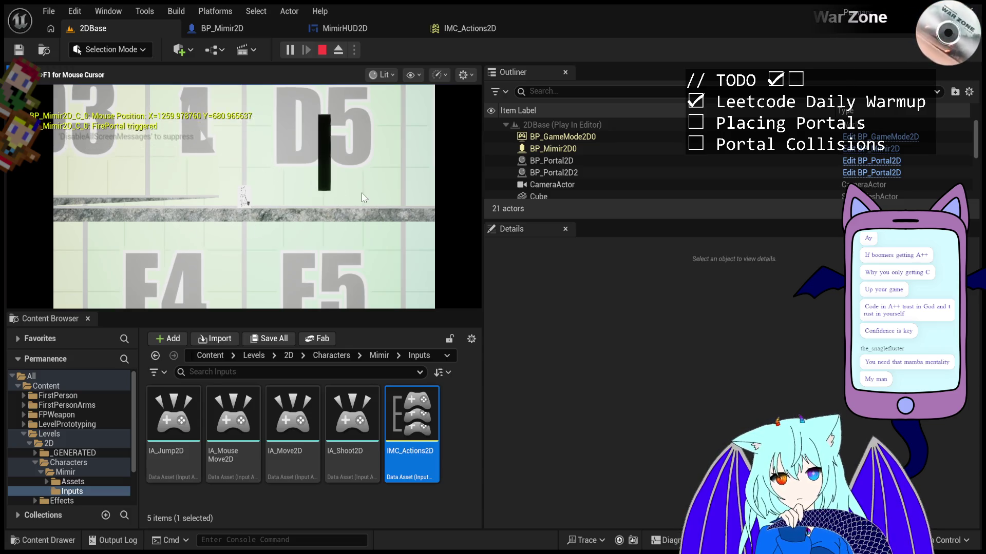
left_click(223, 237)
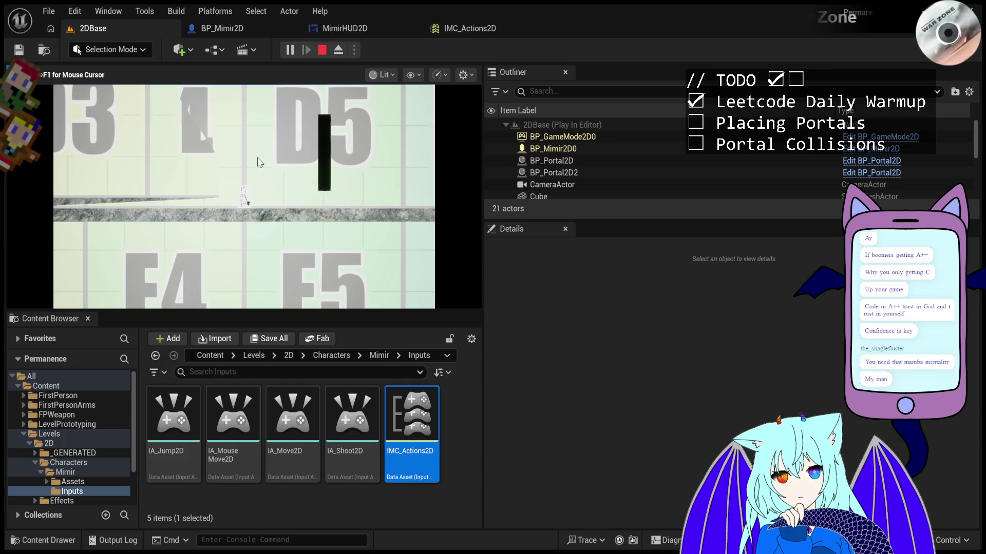
left_click(277, 163)
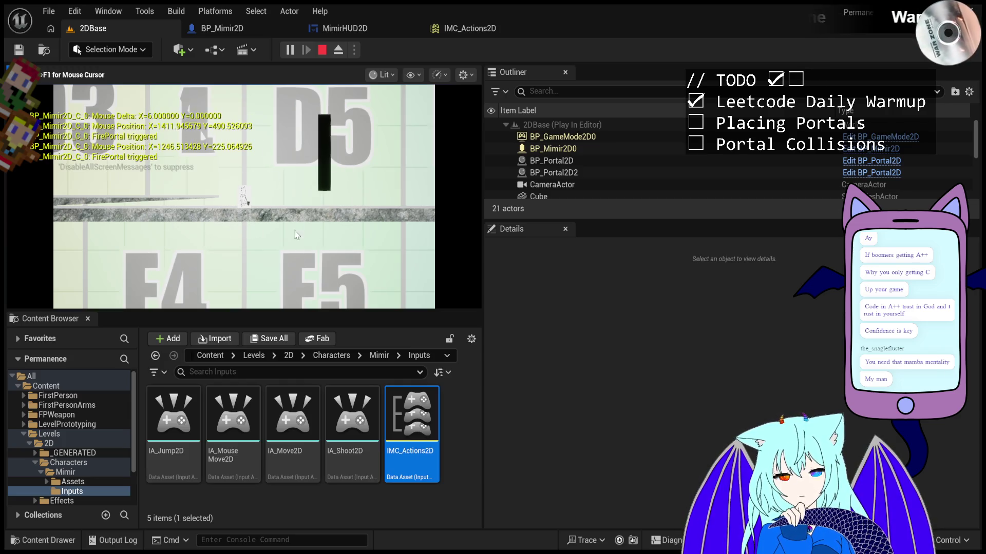
left_click(300, 176)
left_click(329, 179)
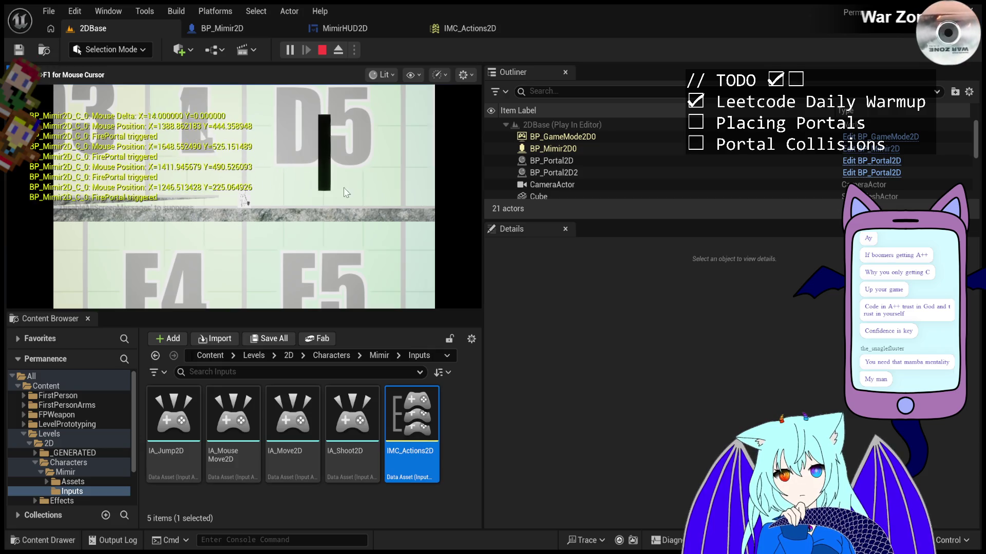
left_click(370, 181)
left_click(406, 183)
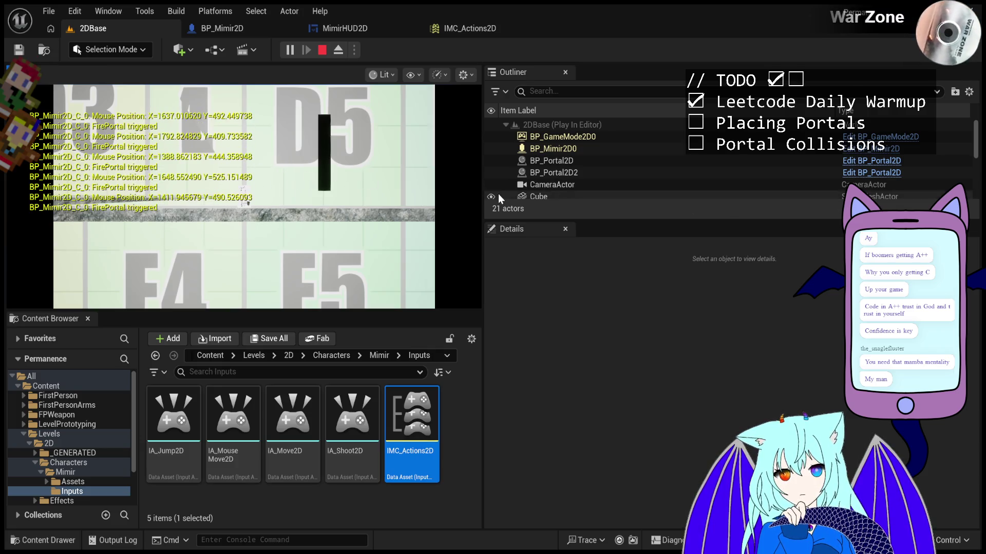
left_click(157, 234)
left_click(181, 202)
left_click(334, 207)
left_click(336, 208)
left_click(336, 208)
left_click(335, 231)
left_click(262, 222)
Fire more portals near the D5 pillar and across the viewport, then stop playing
left_click(184, 186)
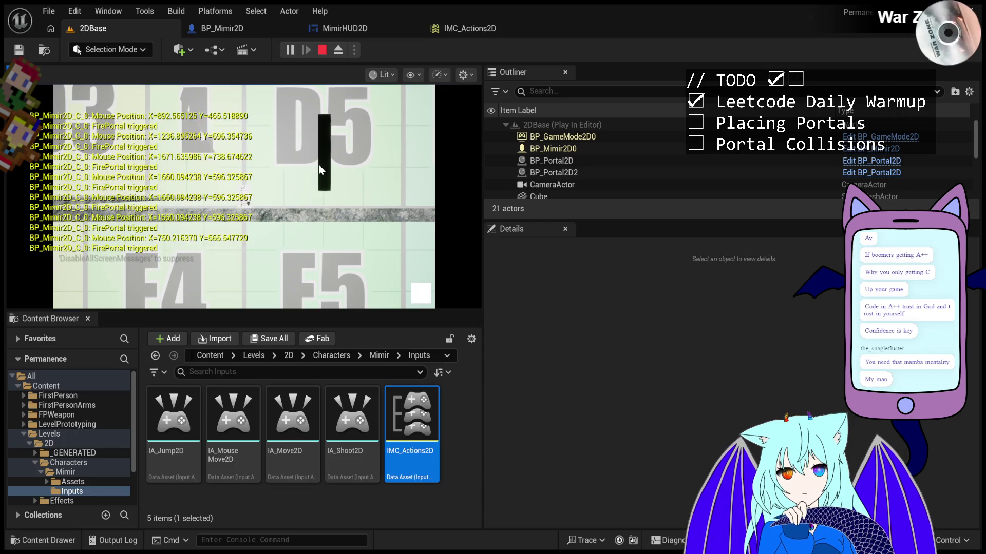
left_click(205, 147)
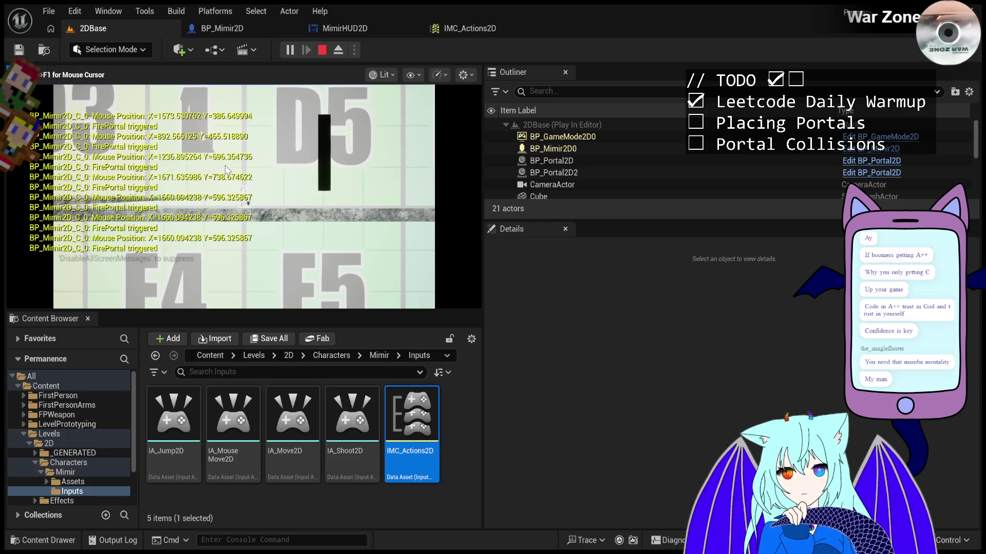
left_click(142, 163)
left_click(241, 218)
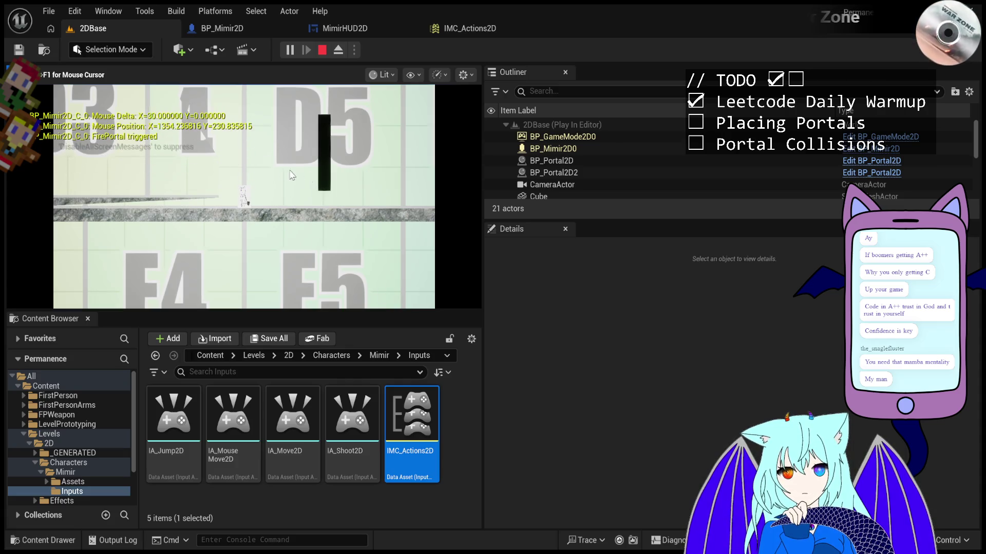
left_click(204, 240)
left_click(212, 210)
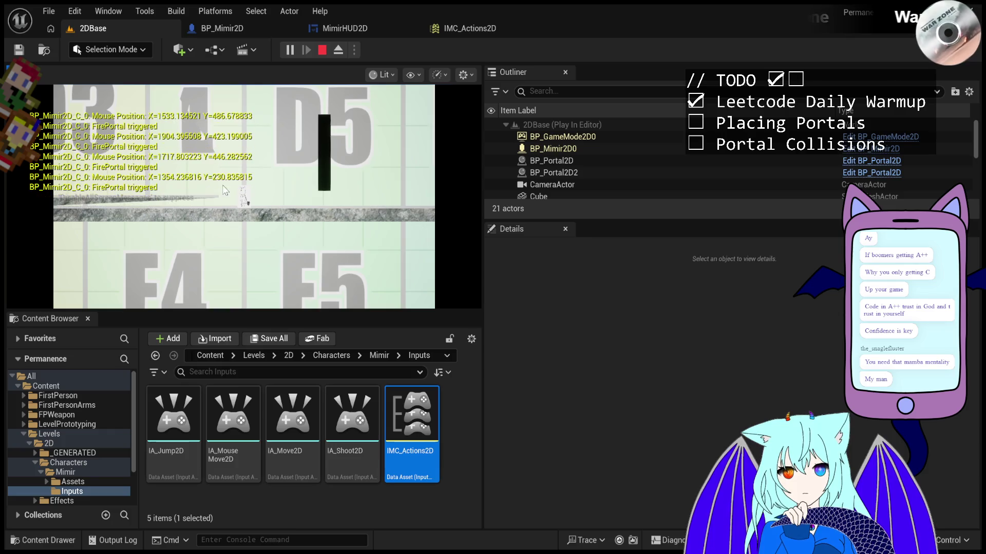
double_click(219, 171)
left_click(154, 155)
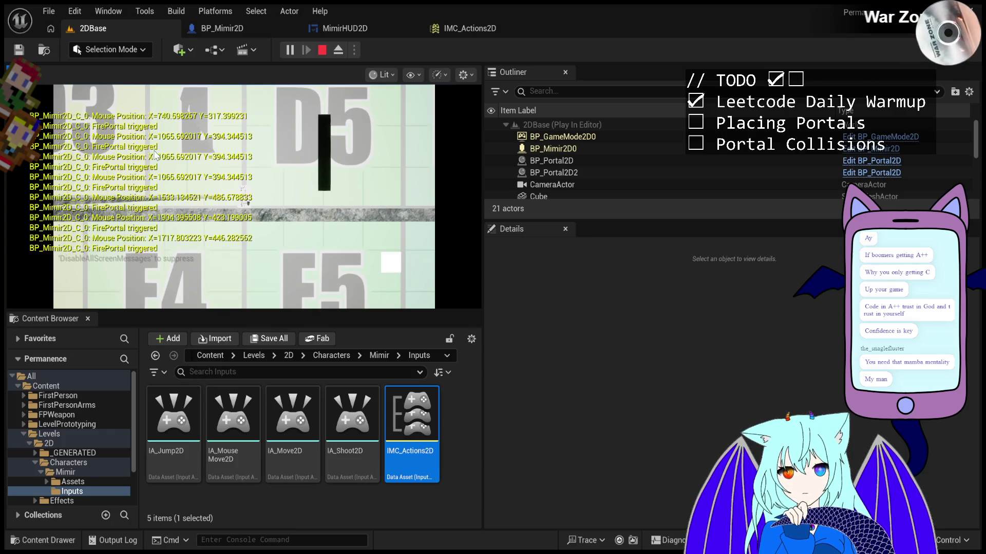
left_click(112, 131)
left_click(64, 115)
left_click(53, 106)
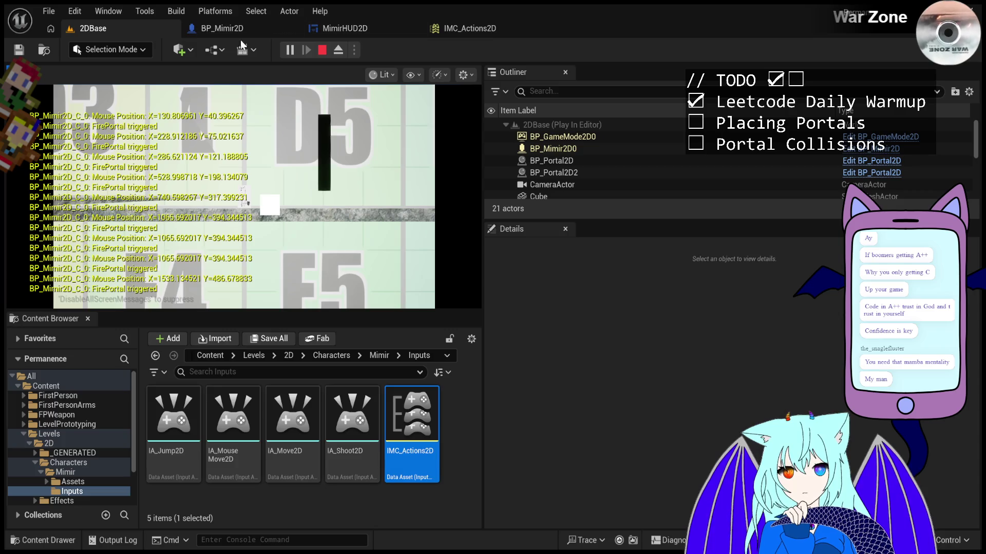
left_click(322, 50)
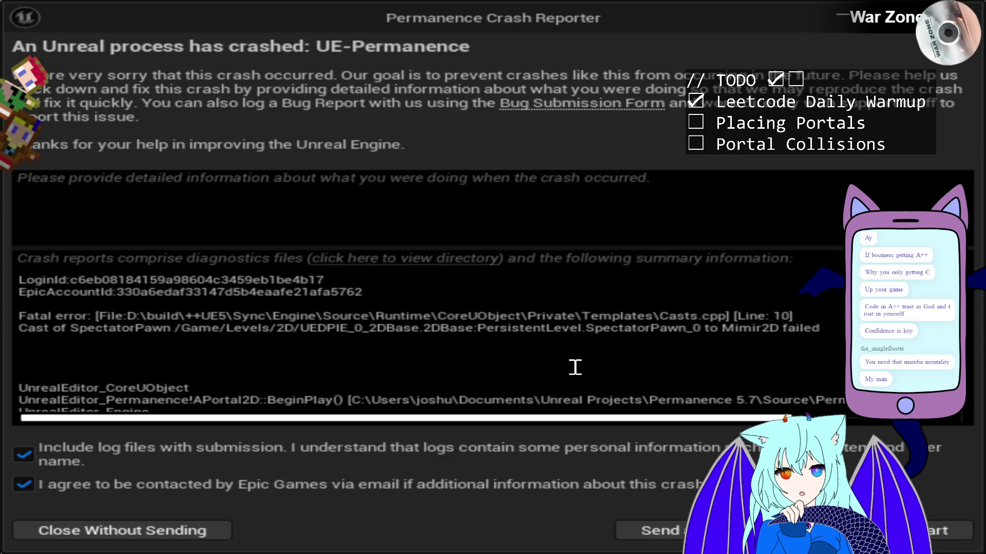
scroll(574, 366, "down", 2)
mouse_move(579, 418)
left_mouse_down()
mouse_move(735, 419)
mouse_move(579, 418)
left_mouse_up()
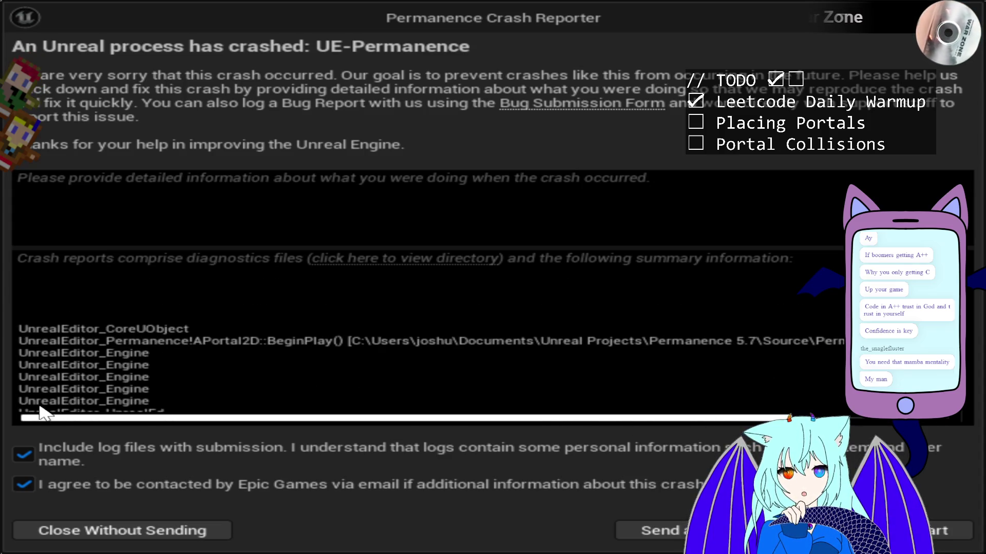